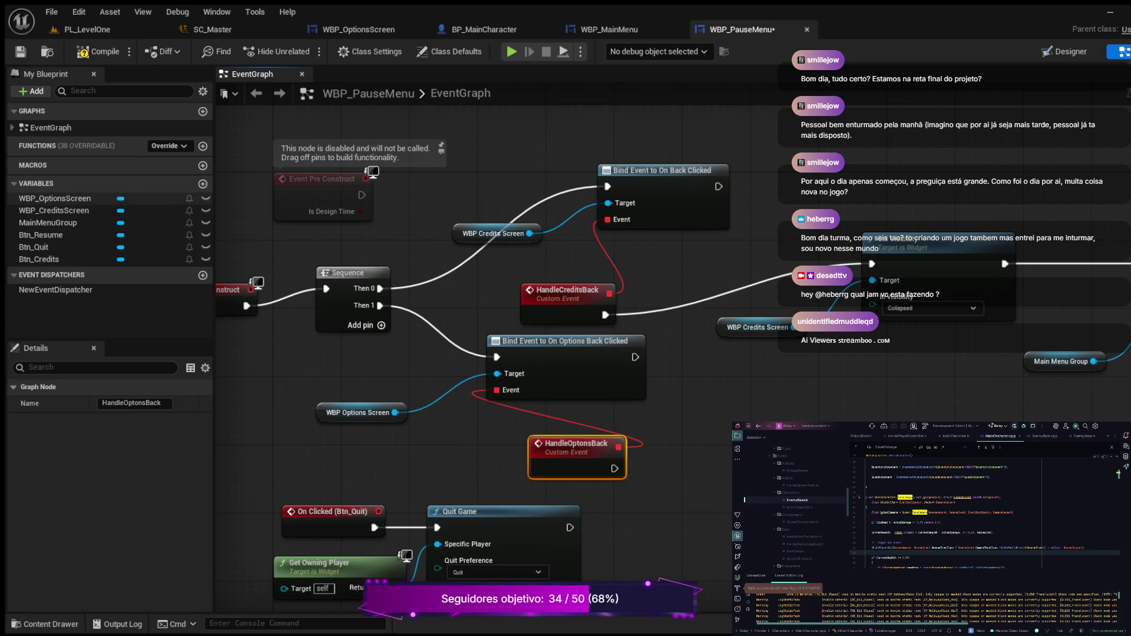
Add a WBP Options Screen getter feeding a Set Visibility node after HandleOptonsBack.
left_click(56, 199)
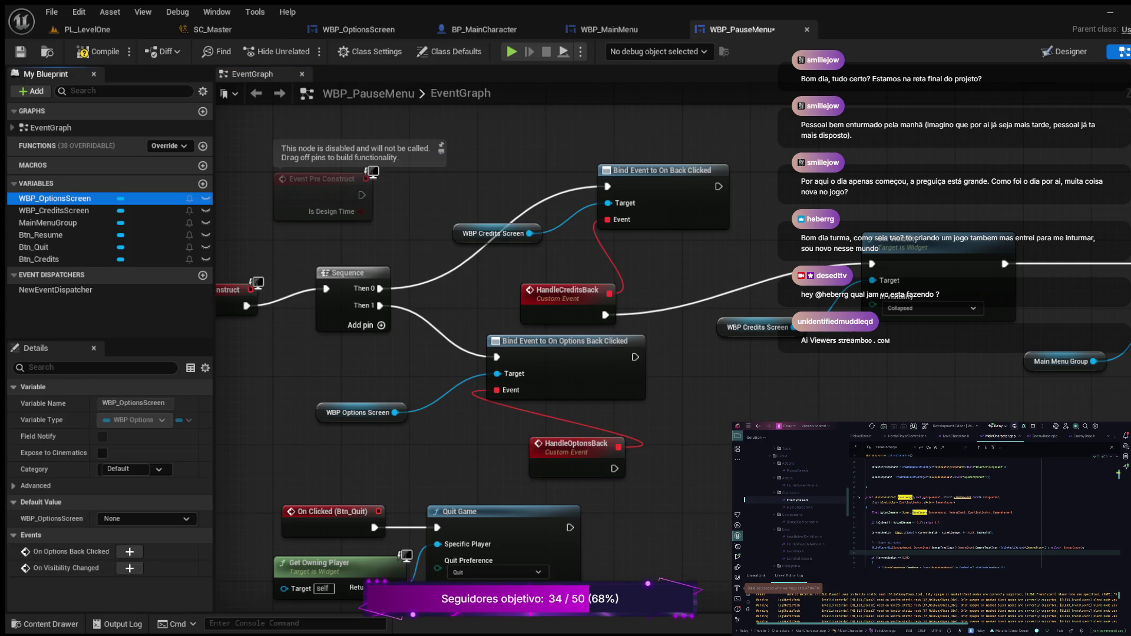
left_click_drag(56, 198, 704, 442)
left_click_drag(789, 447, 800, 390)
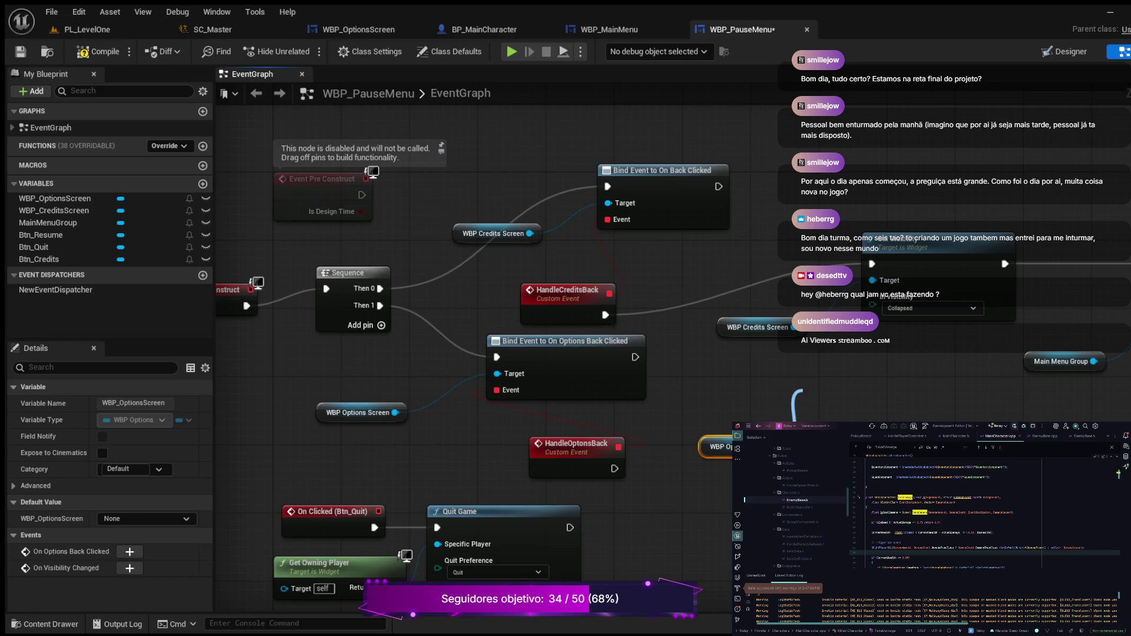
key("Return")
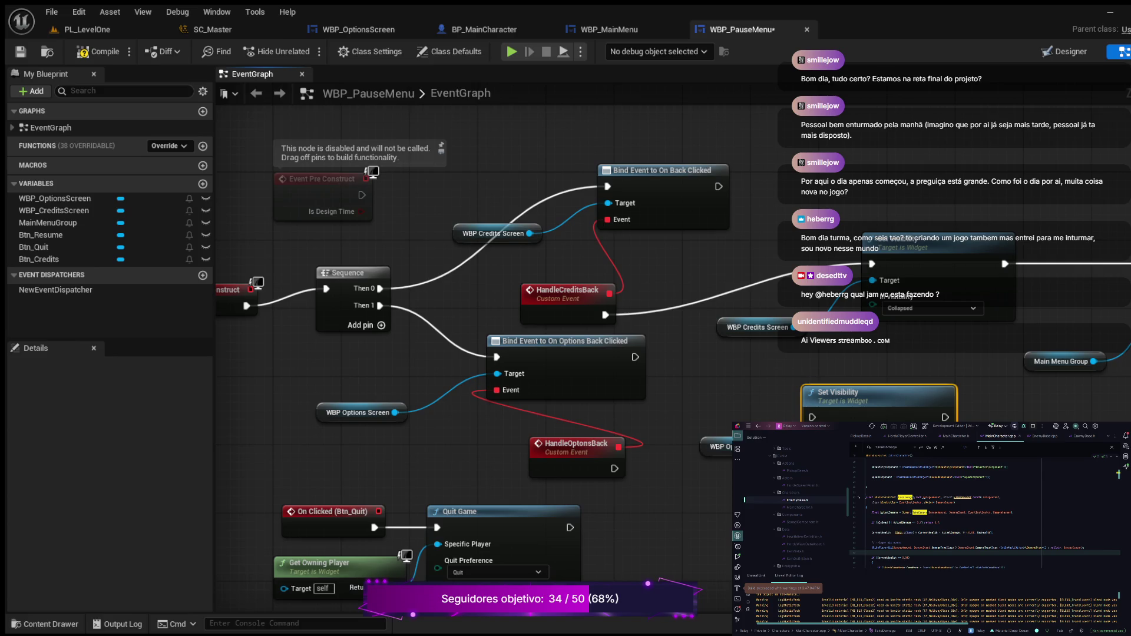
mouse_move(716, 446)
left_mouse_down()
mouse_move(670, 514)
mouse_move(636, 497)
mouse_move(737, 469)
left_mouse_up()
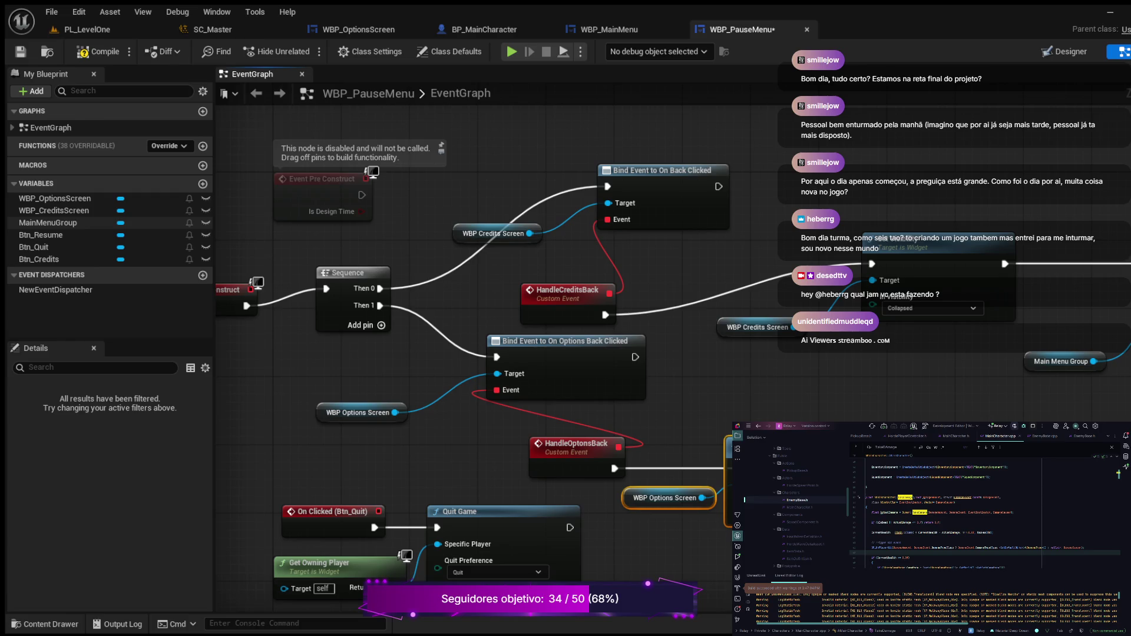
Add a Set Visibility node for Main Menu Group, chain it after the first, and compile.
left_click(48, 223)
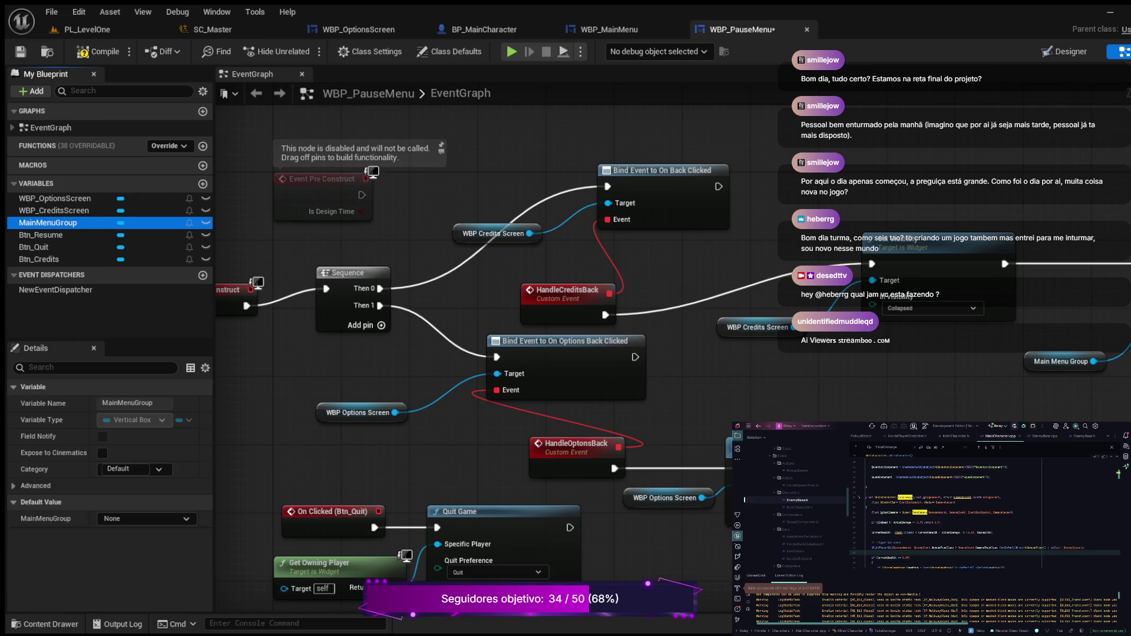
mouse_move(47, 223)
left_mouse_down()
mouse_move(670, 423)
mouse_move(702, 422)
mouse_move(780, 378)
left_mouse_up()
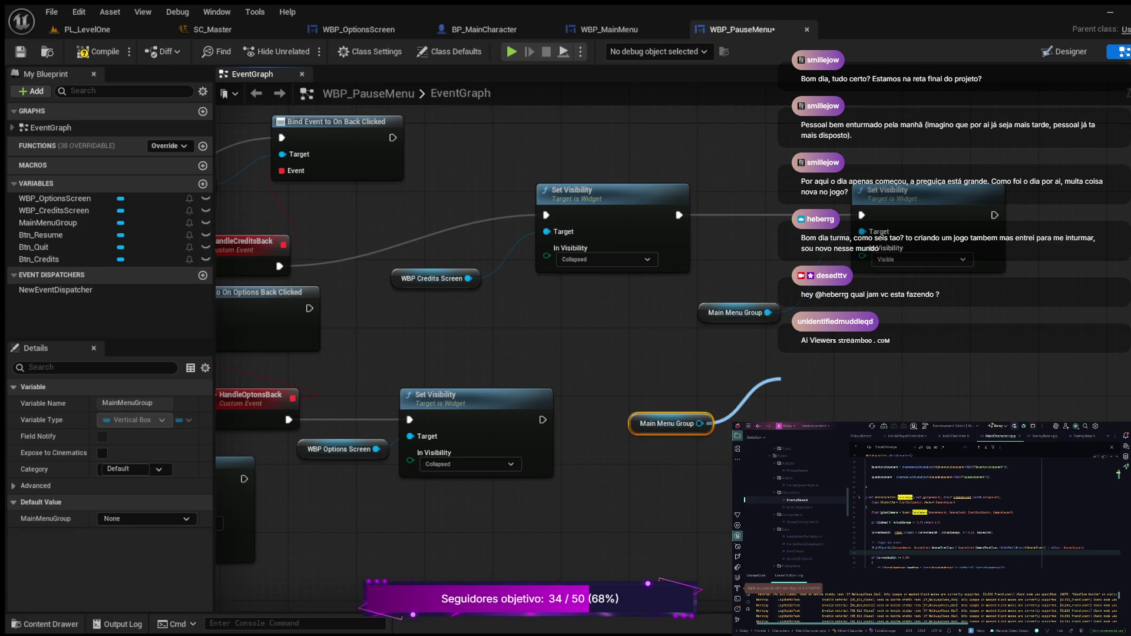
key("Return")
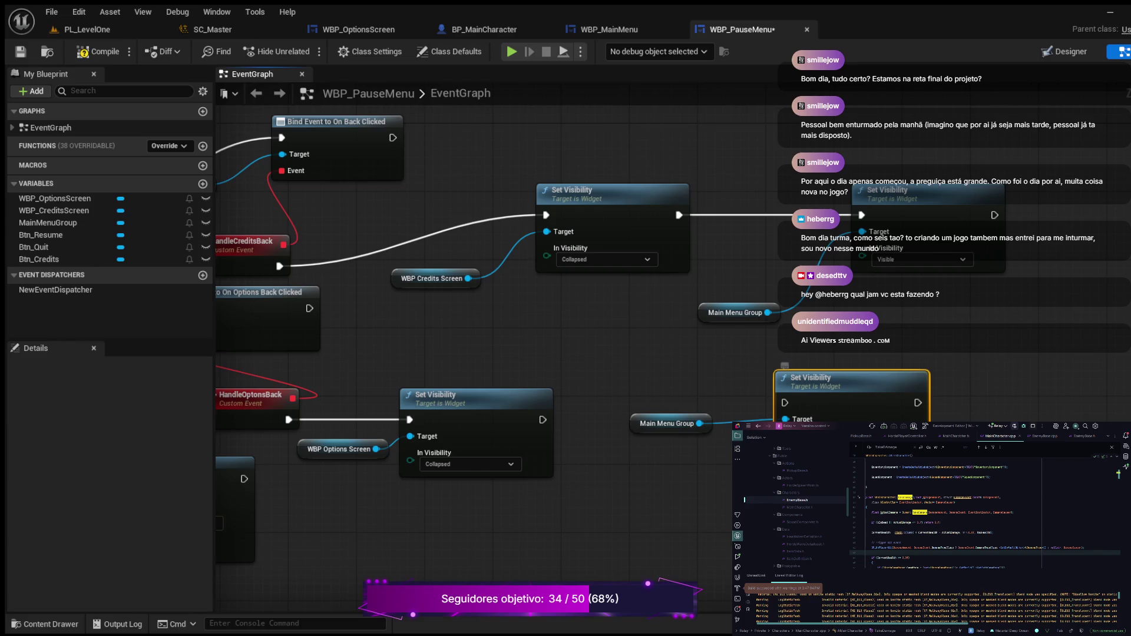
left_click(666, 423)
left_click_drag(665, 424, 641, 501)
left_click_drag(813, 379, 736, 404)
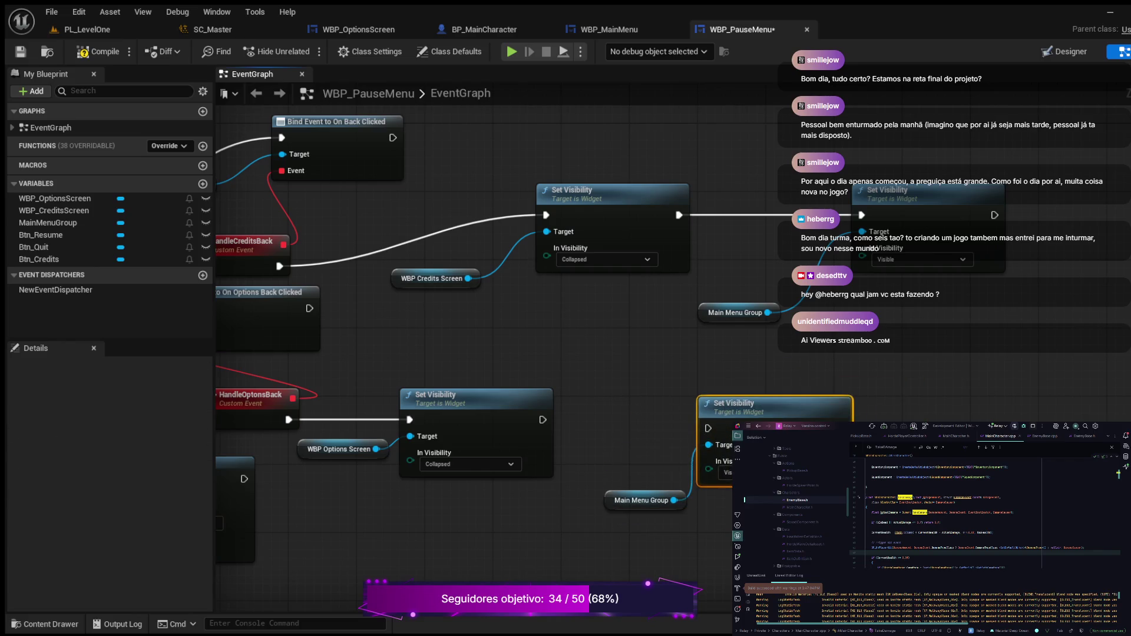
left_click_drag(542, 420, 708, 429)
left_click(82, 53)
scroll(687, 304, "down", 3)
left_click_drag(687, 304, 871, 342)
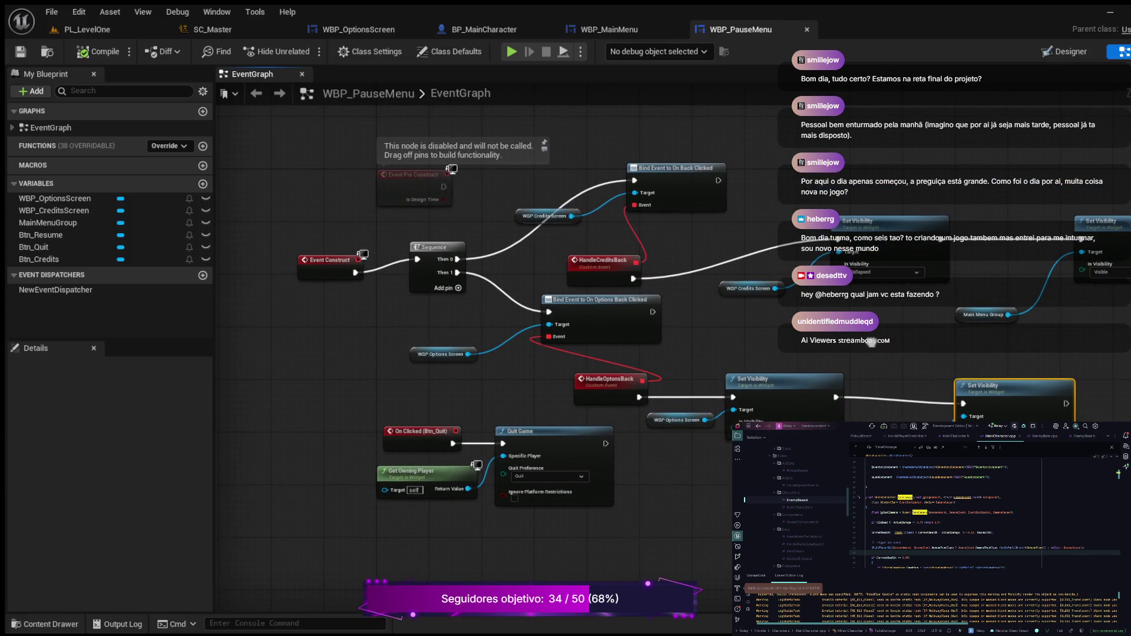
Review the On Clicked (Btn_Credits) handler, then switch WBP_PauseMenu to its Designer layout.
scroll(250, 413, "up", 2)
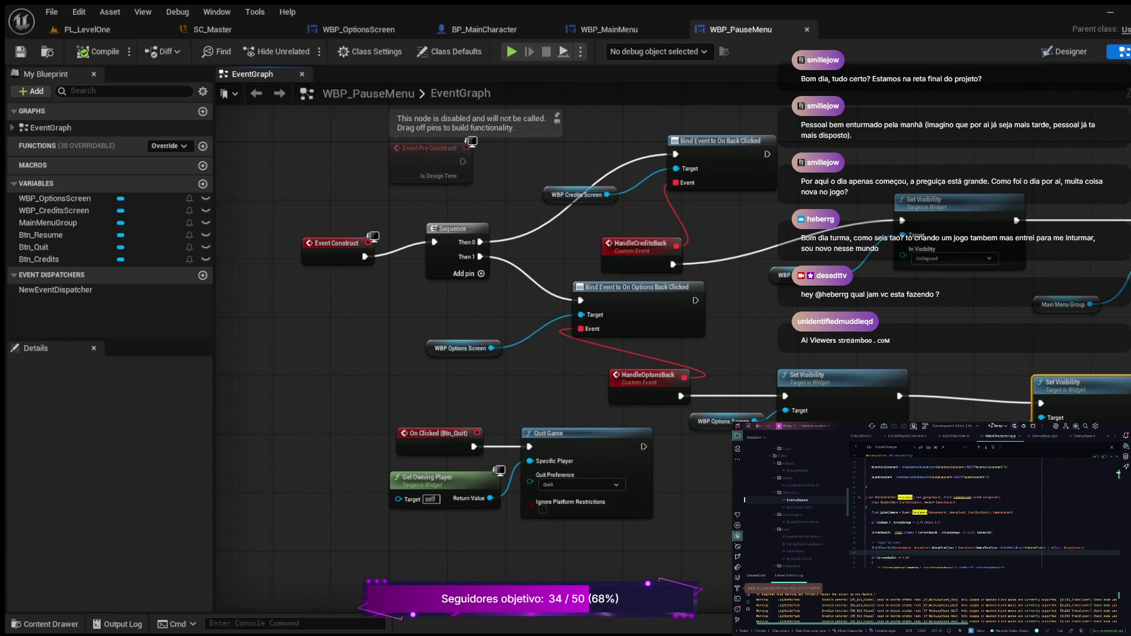
left_click_drag(766, 295, 180, 269)
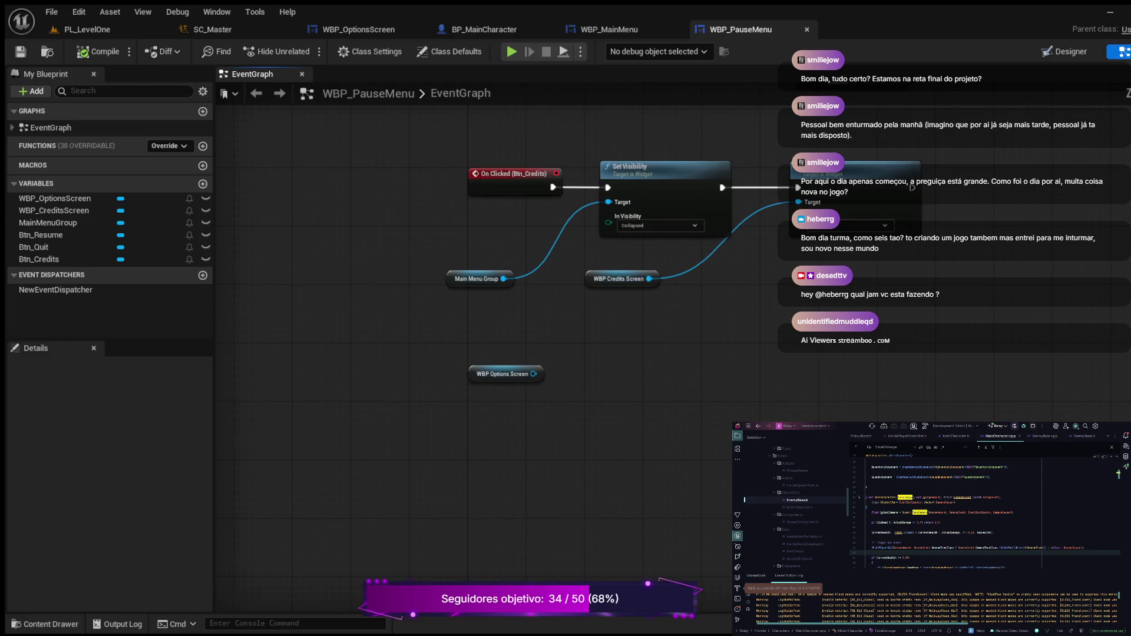
scroll(550, 321, "up", 3)
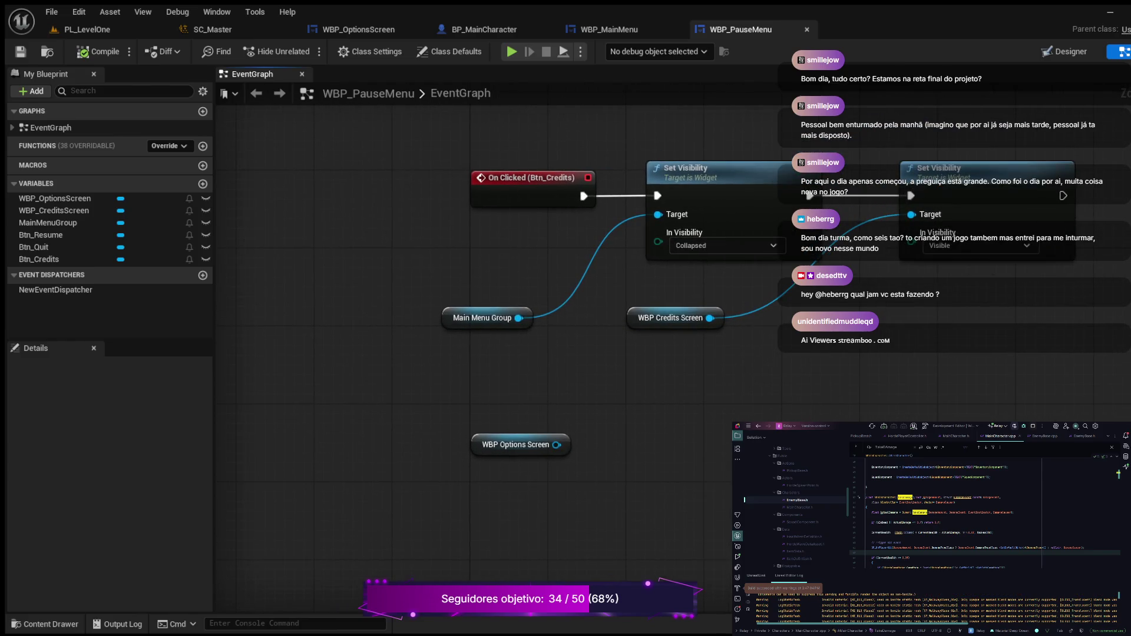
left_click(1068, 51)
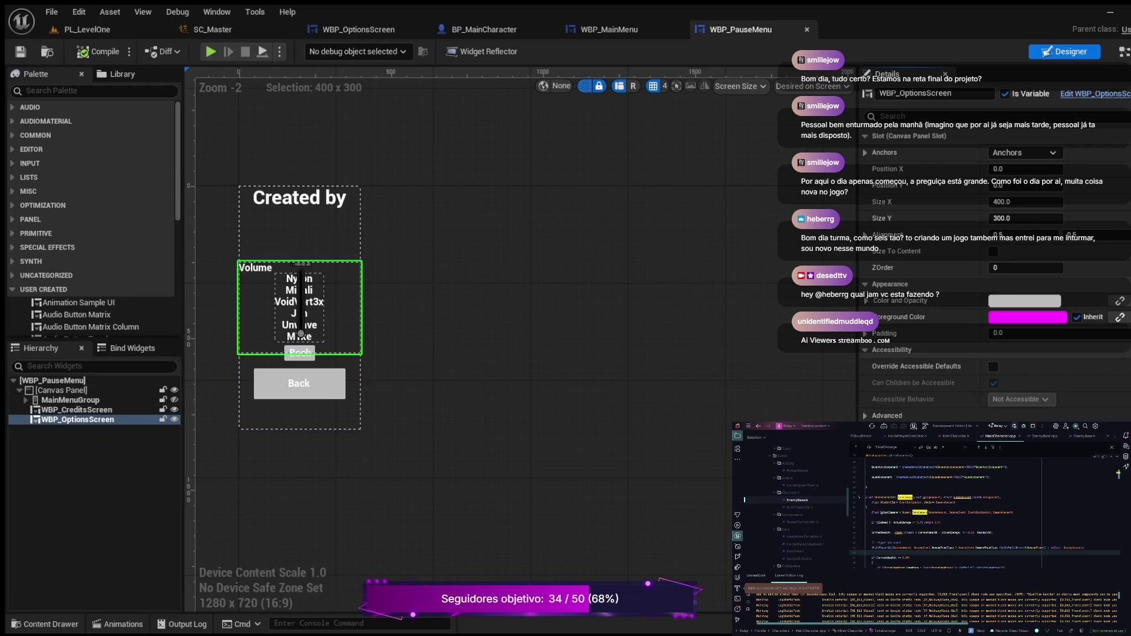
Make Btn_Options under MainMenuGroup a variable and add its On Clicked event to the graph.
left_click(25, 400)
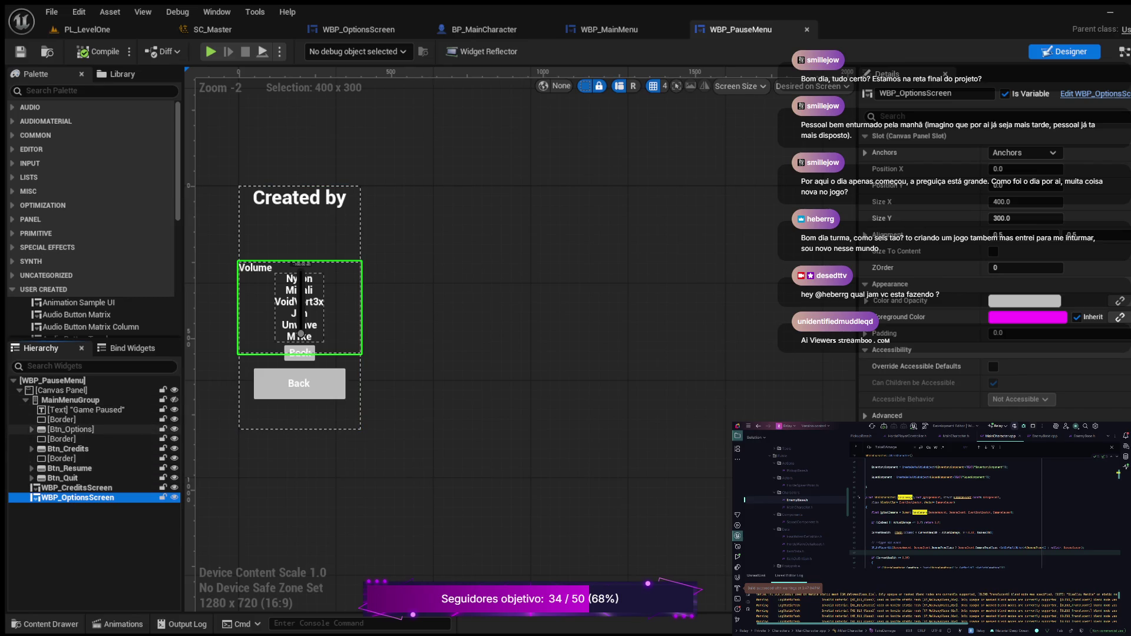
left_click(65, 430)
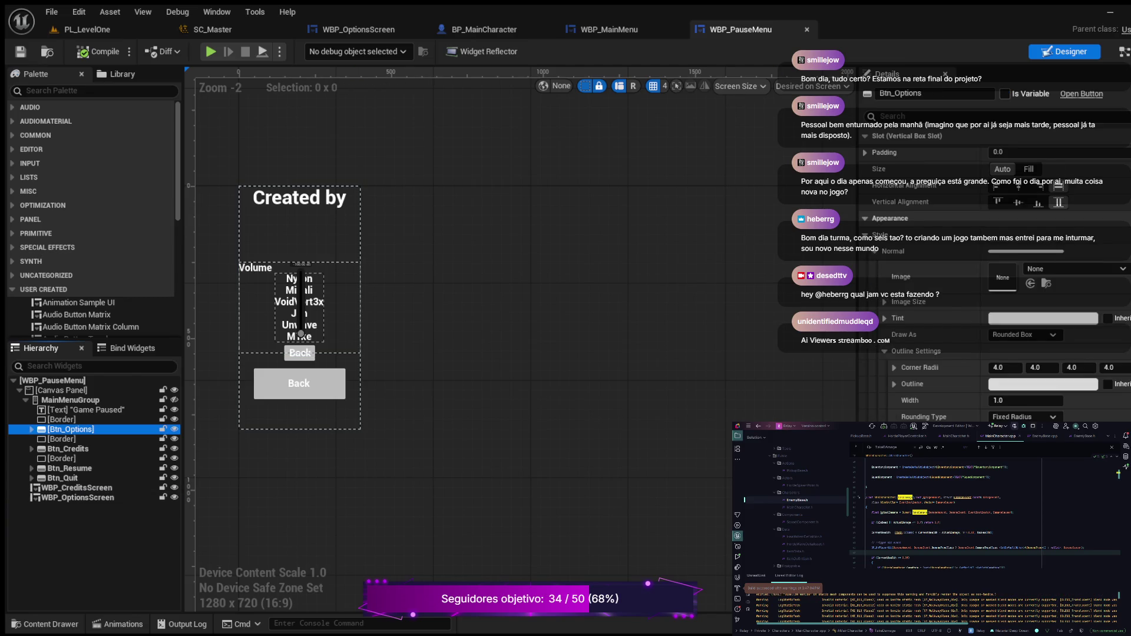
left_click(1005, 94)
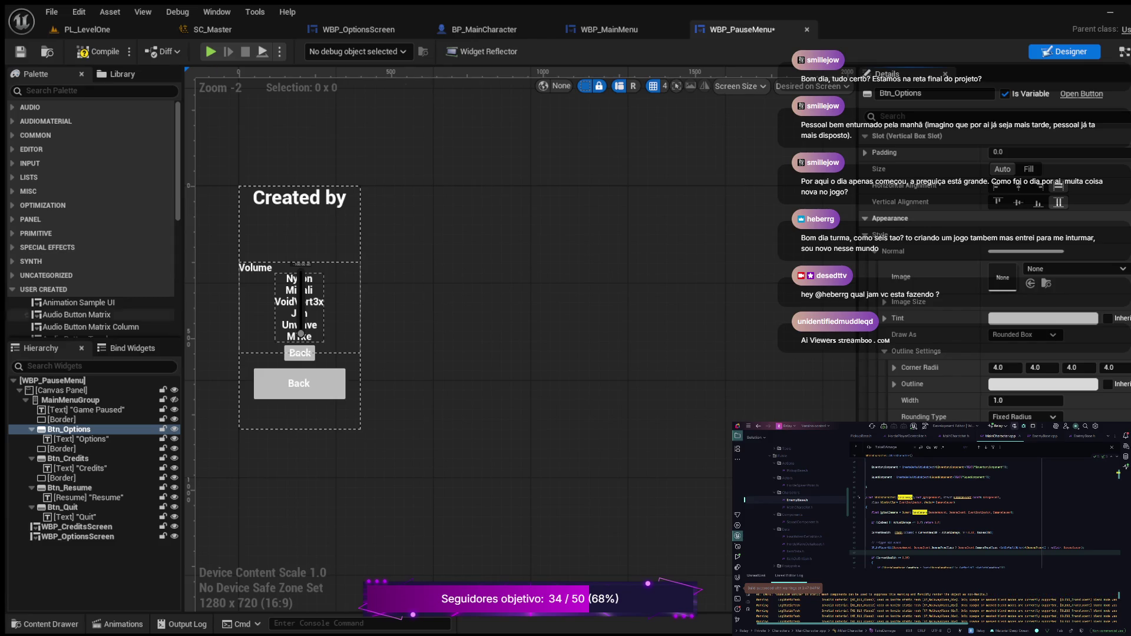
scroll(995, 295, "down", 3)
scroll(996, 265, "down", 10)
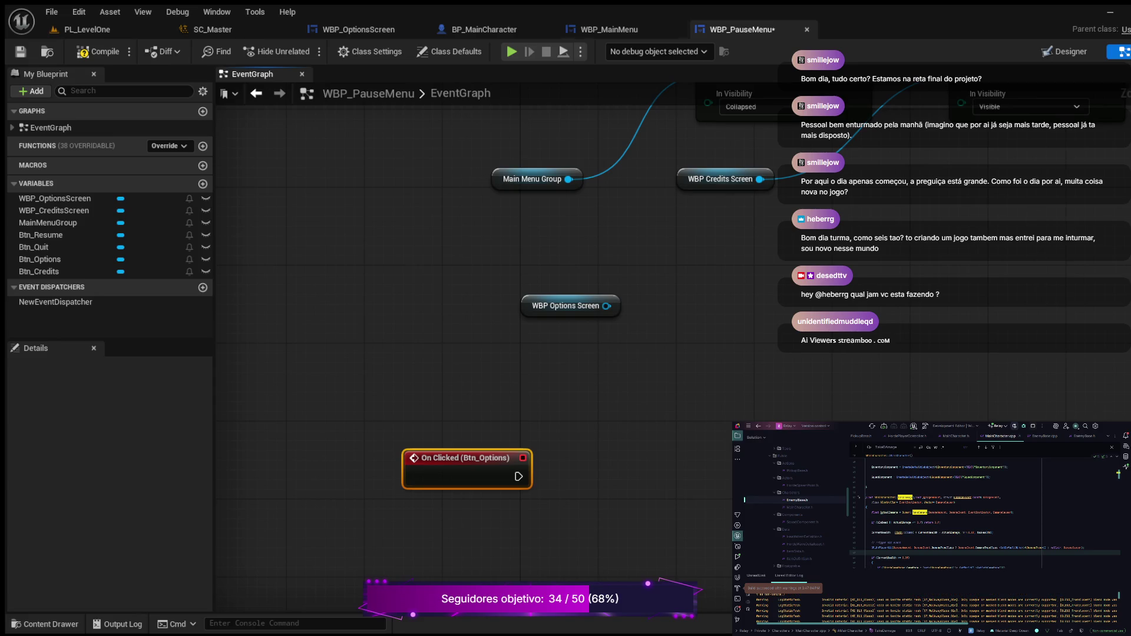
Look over the WBP_MainMenu graph for reference, then return to WBP_PauseMenu.
left_click(609, 29)
scroll(471, 354, "down", 5)
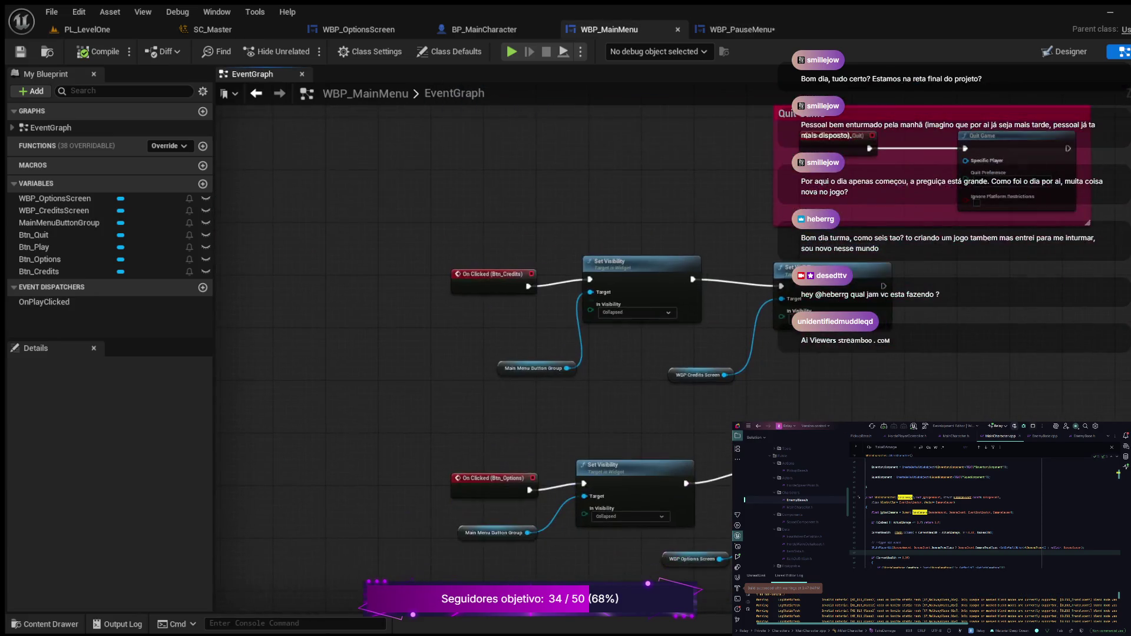
scroll(355, 393, "up", 2)
mouse_move(366, 391)
left_mouse_down()
mouse_move(351, 371)
mouse_move(272, 350)
left_mouse_up()
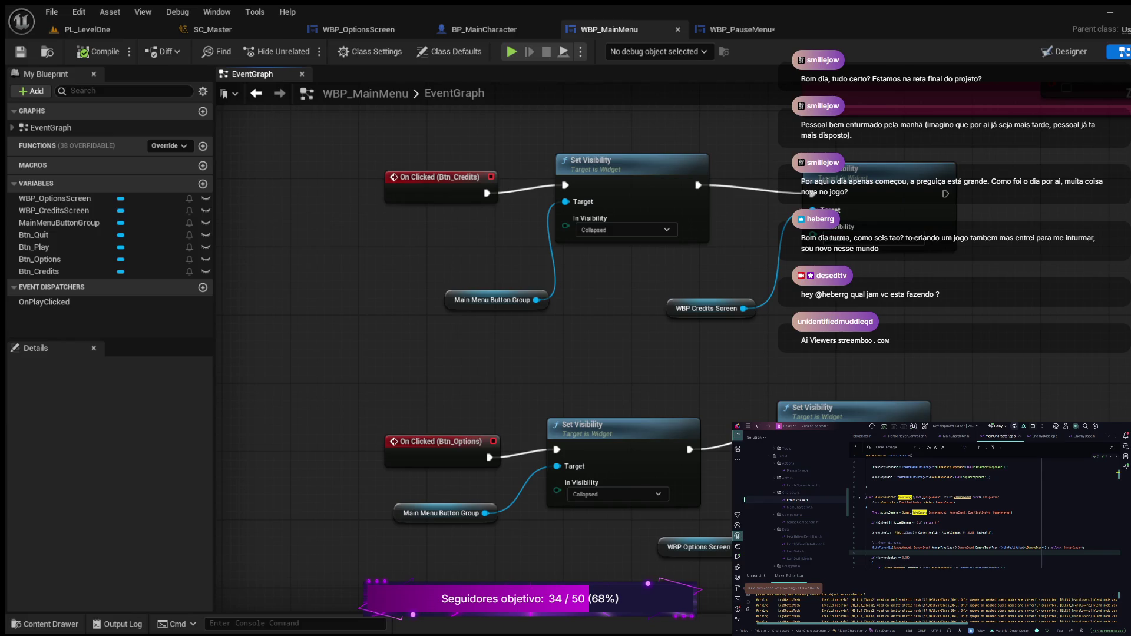
left_click(739, 29)
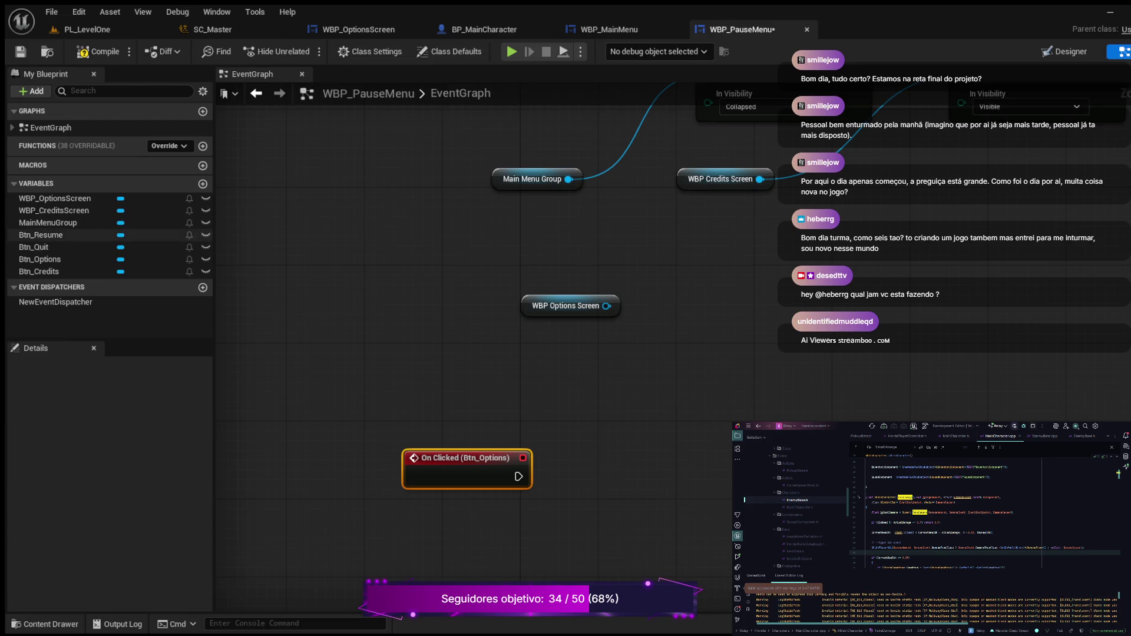
Wire On Clicked (Btn_Options) into a Set Visibility node targeting Main Menu Group.
left_click(48, 223)
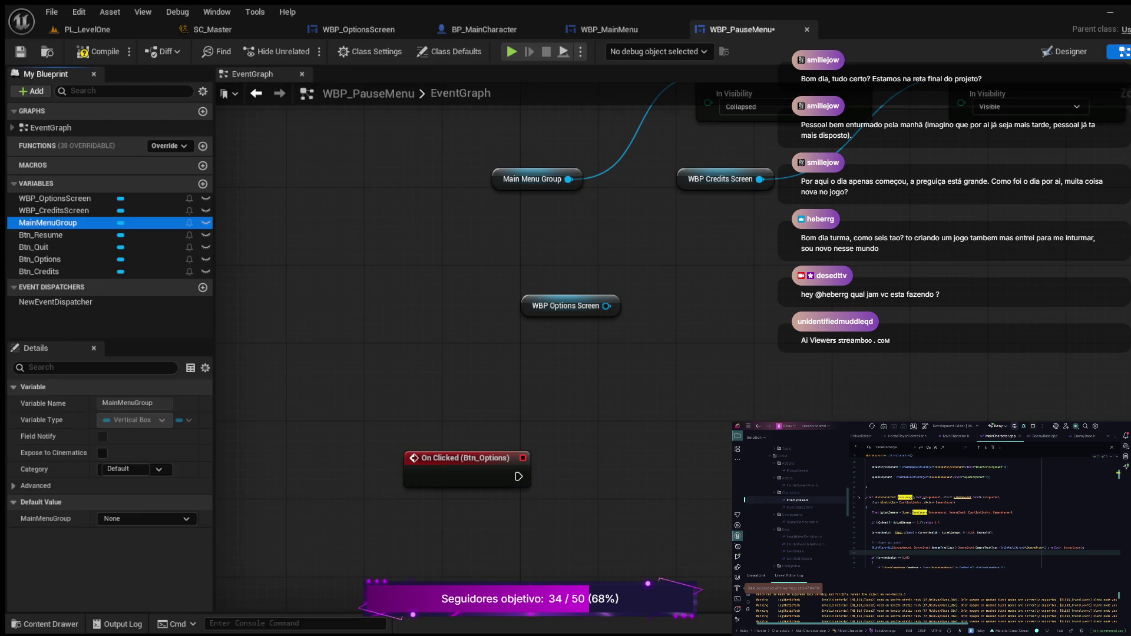
left_click_drag(48, 222, 612, 474)
left_click_drag(685, 481, 711, 429)
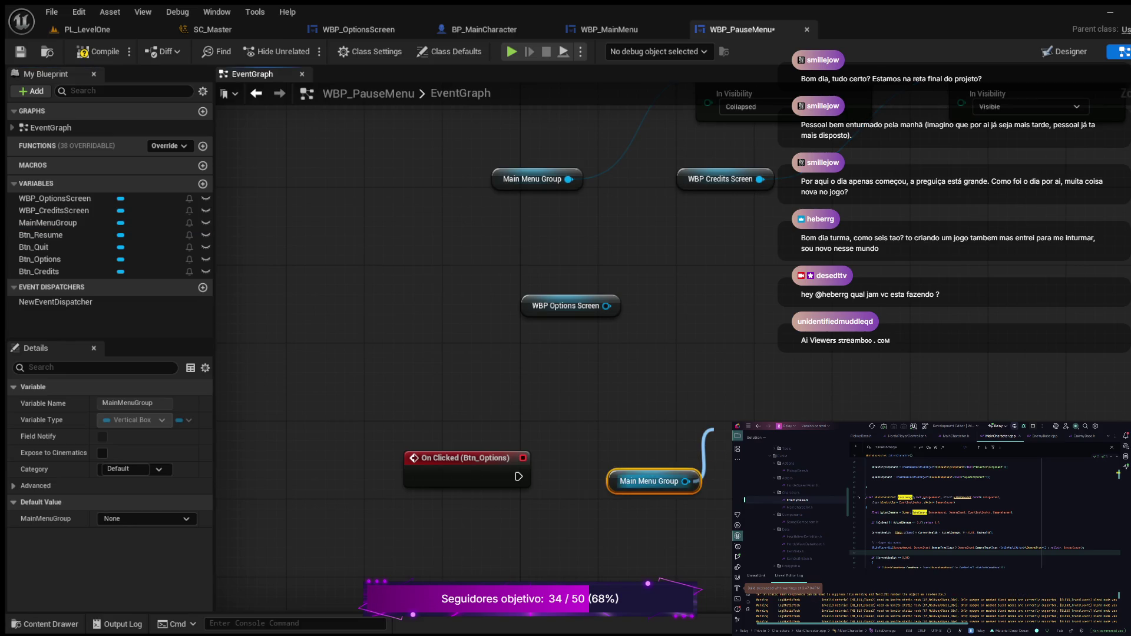
key("Return")
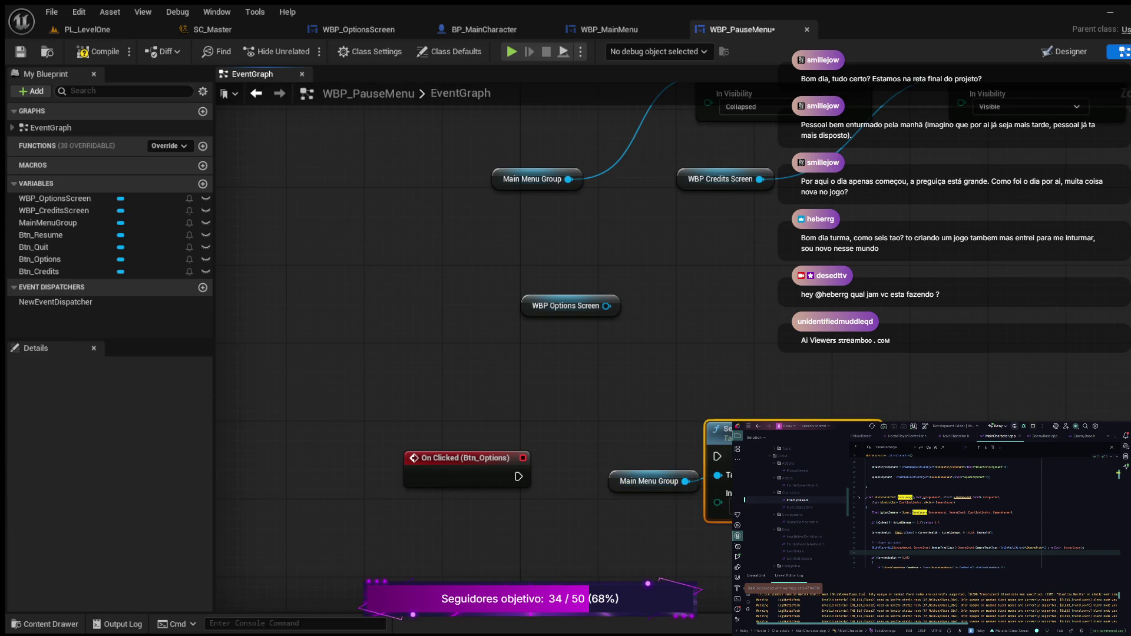
left_click_drag(648, 480, 589, 540)
mouse_move(517, 476)
left_mouse_down()
mouse_move(718, 469)
mouse_move(718, 456)
left_mouse_up()
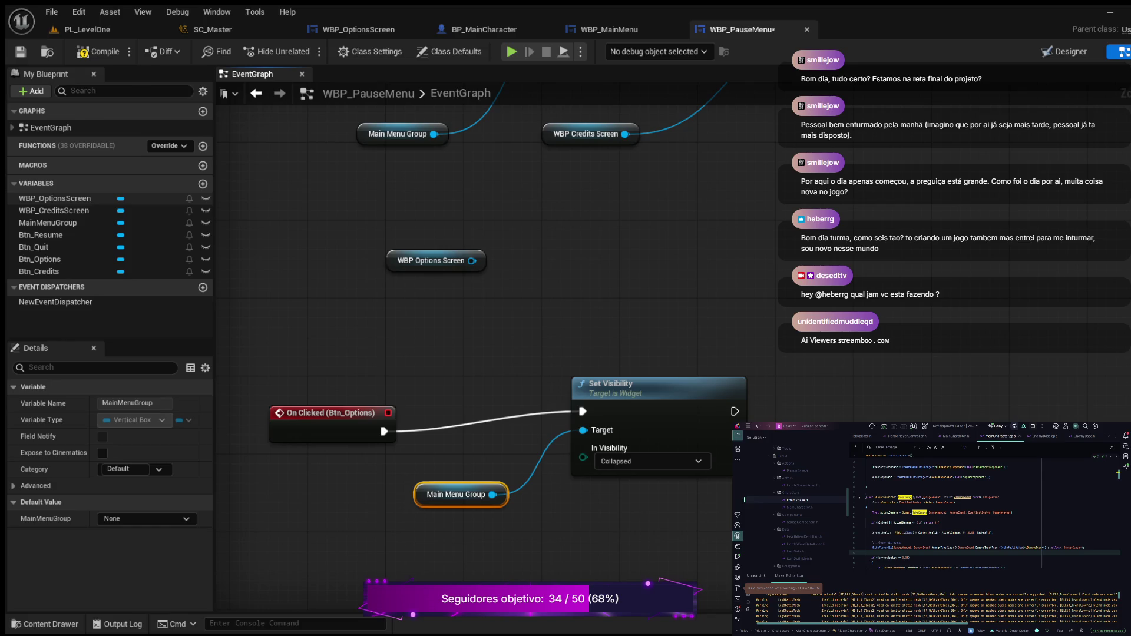
Paste a second Set Visibility node, chain it after the first, compile, and view WBP_MainMenu.
left_click(55, 199)
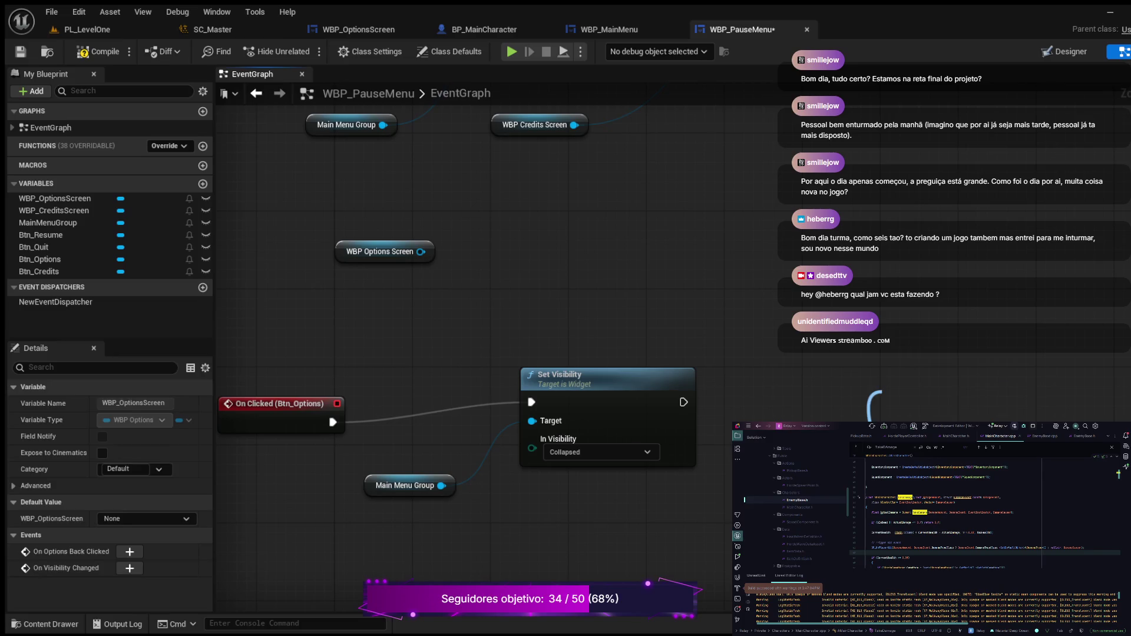
key("ctrl+v")
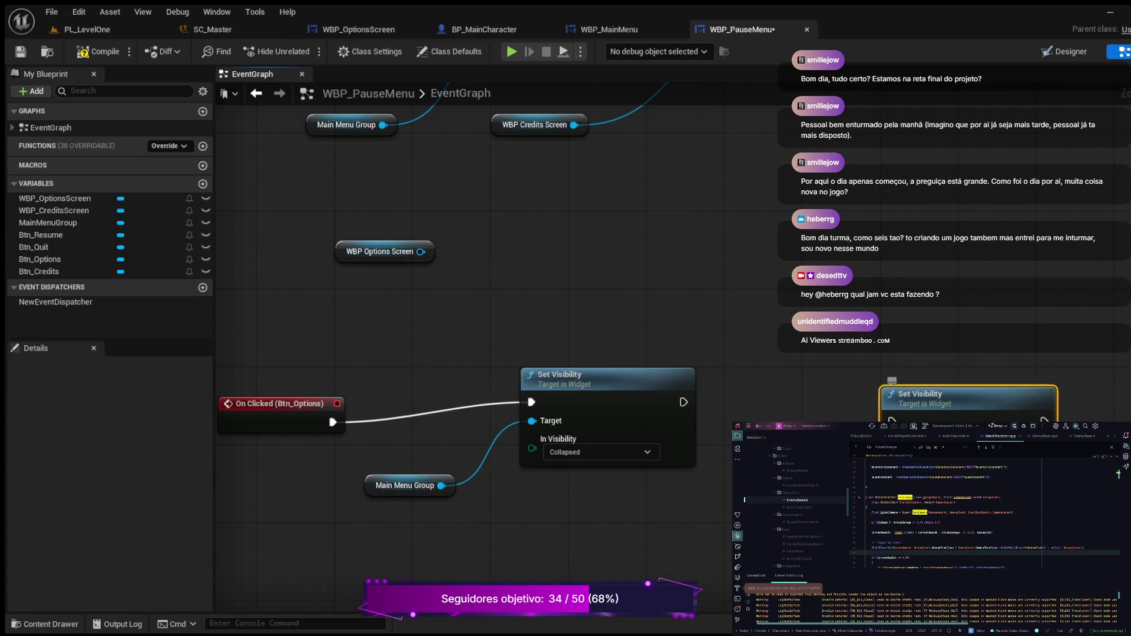
left_click_drag(684, 402, 893, 421)
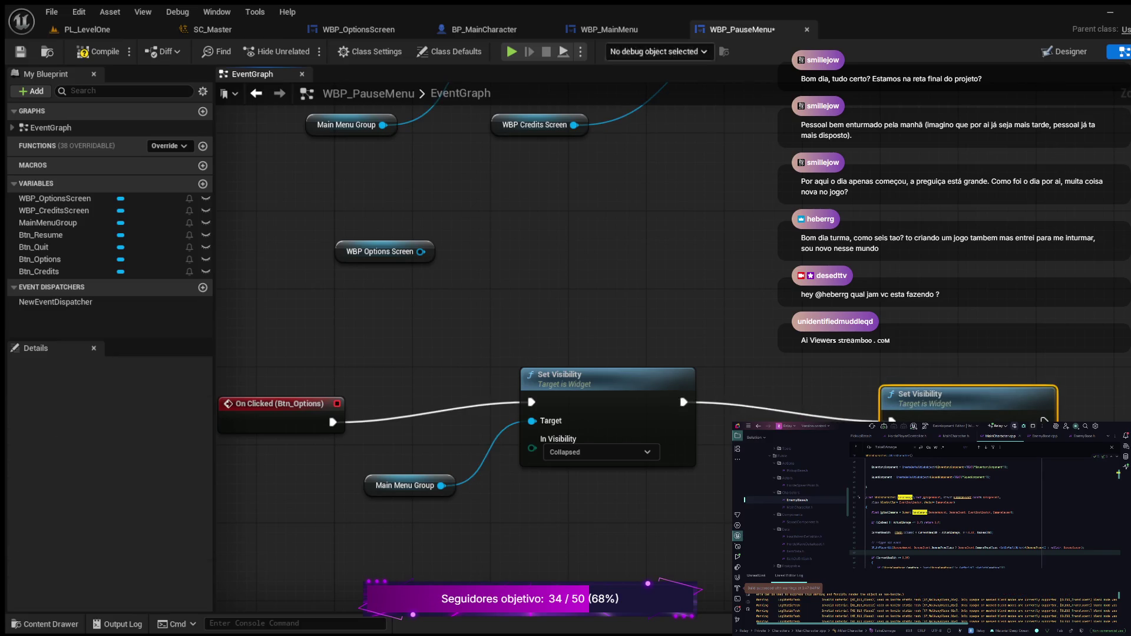
left_click(98, 51)
left_click(609, 29)
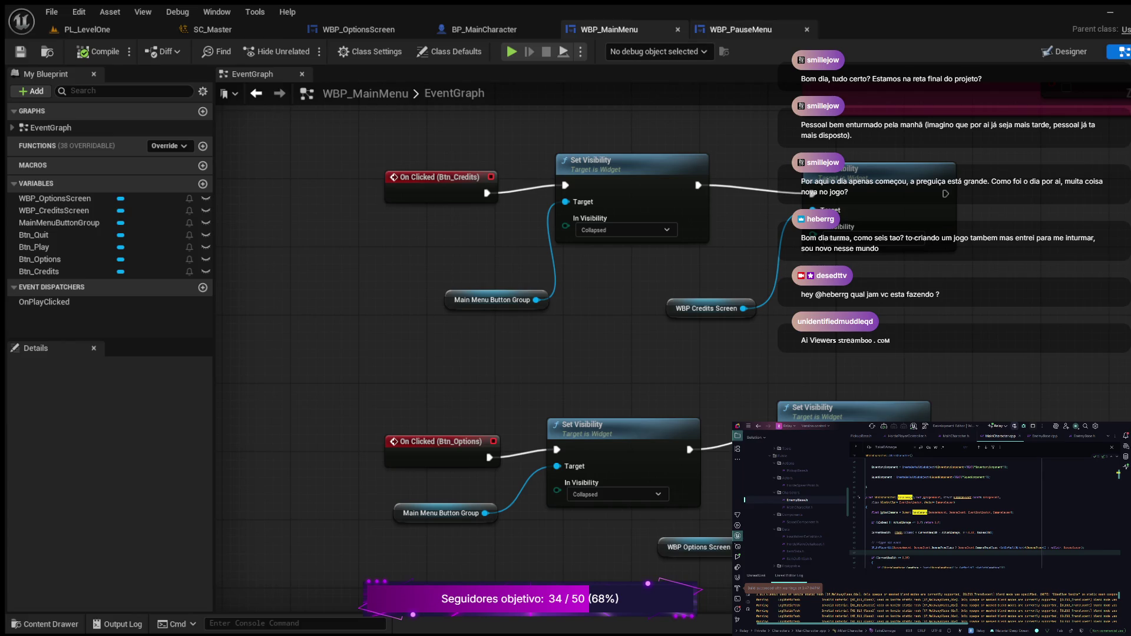
Pan WBP_MainMenu's graph to its construct and bind nodes, then return to WBP_PauseMenu's EventGraph.
left_click(741, 30)
left_click(609, 30)
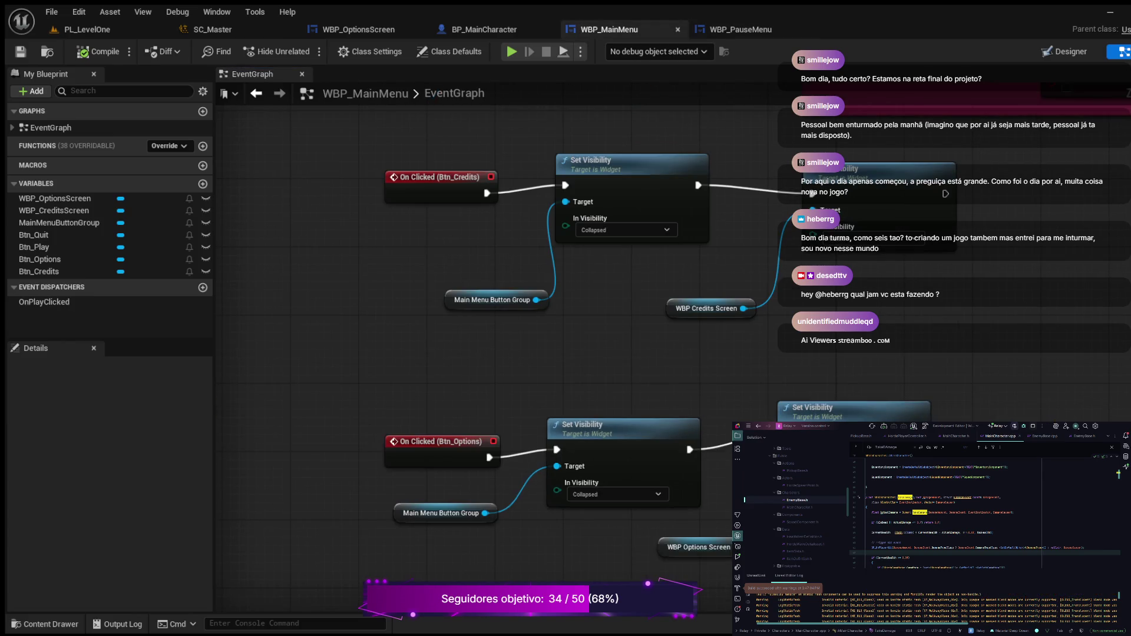
mouse_move(531, 294)
left_mouse_down()
mouse_move(495, 403)
mouse_move(692, 271)
mouse_move(492, 427)
mouse_move(413, 443)
left_mouse_up()
left_click_drag(597, 488, 424, 456)
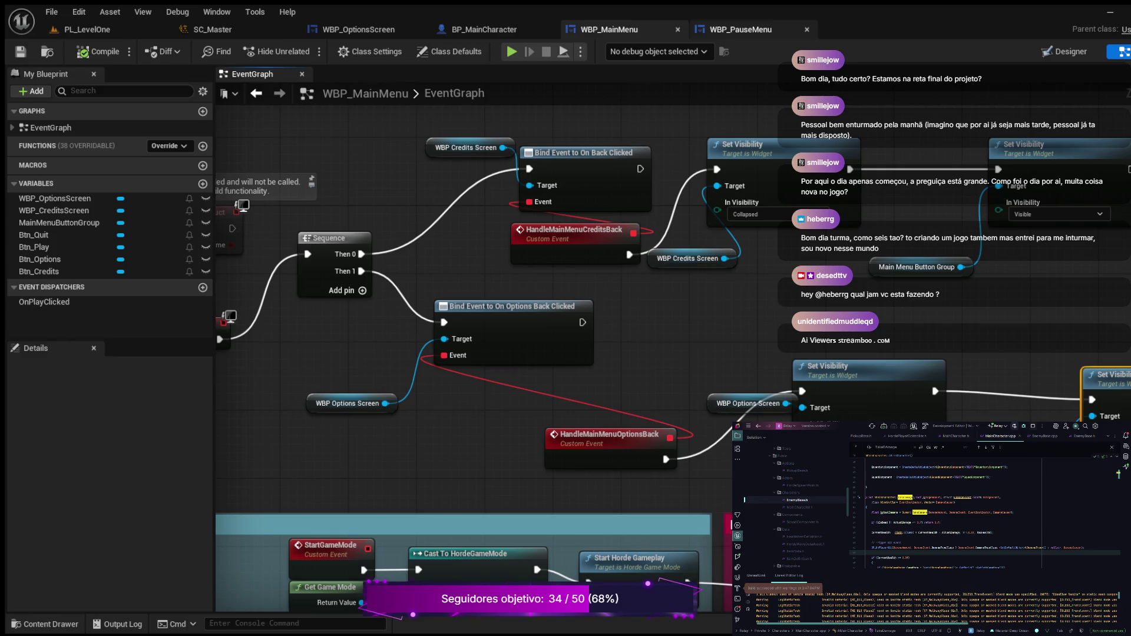
left_click(741, 29)
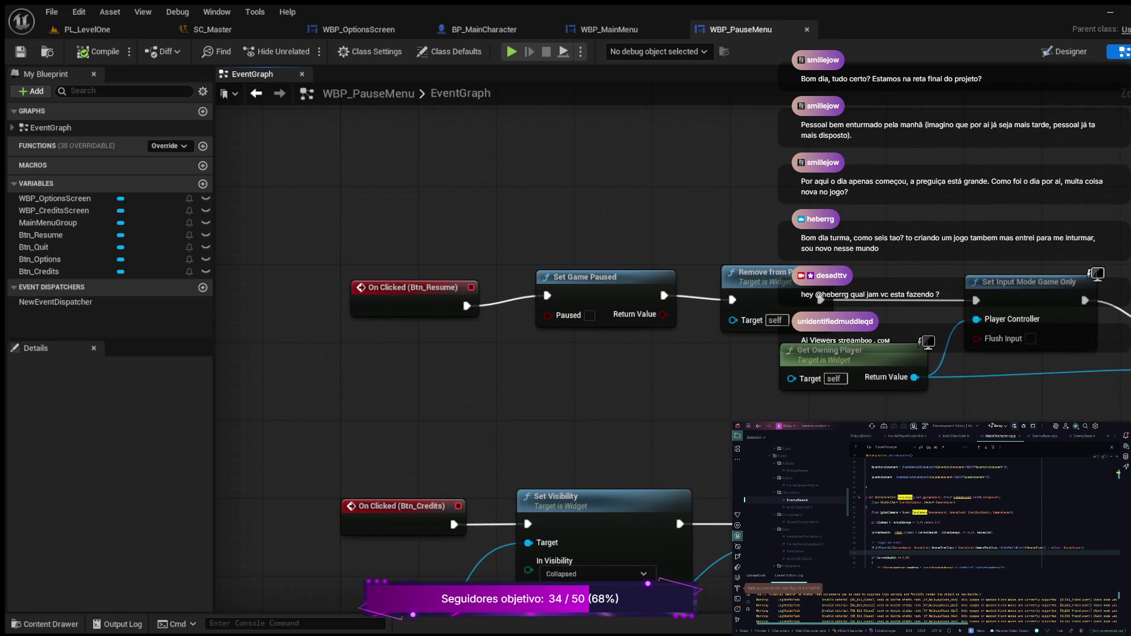
scroll(452, 542, "down", 4)
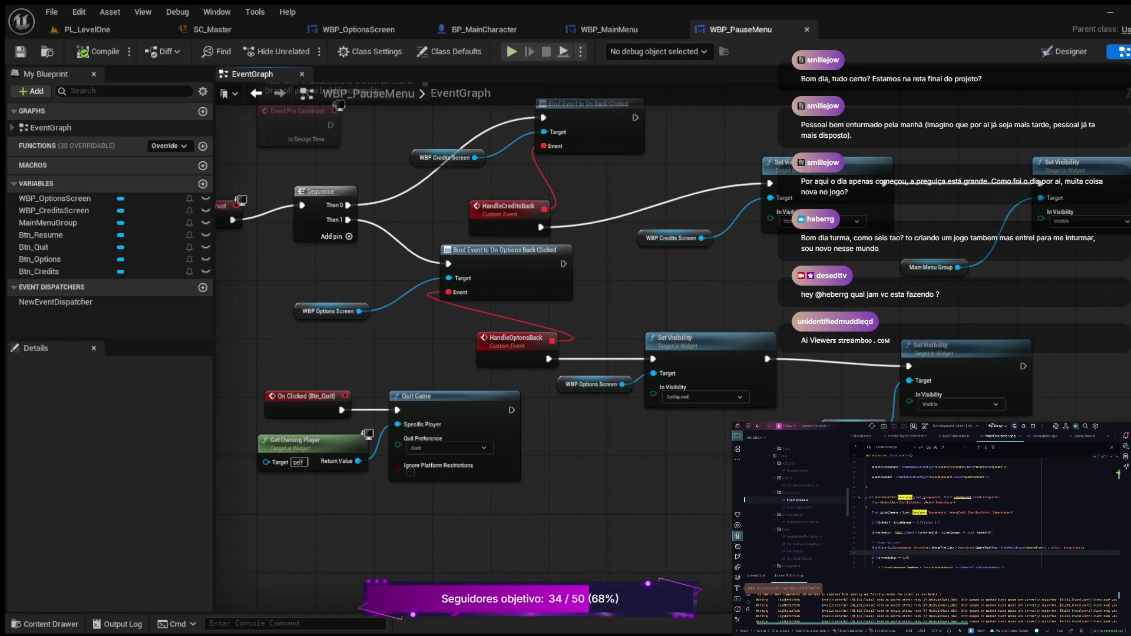
key("alt+p")
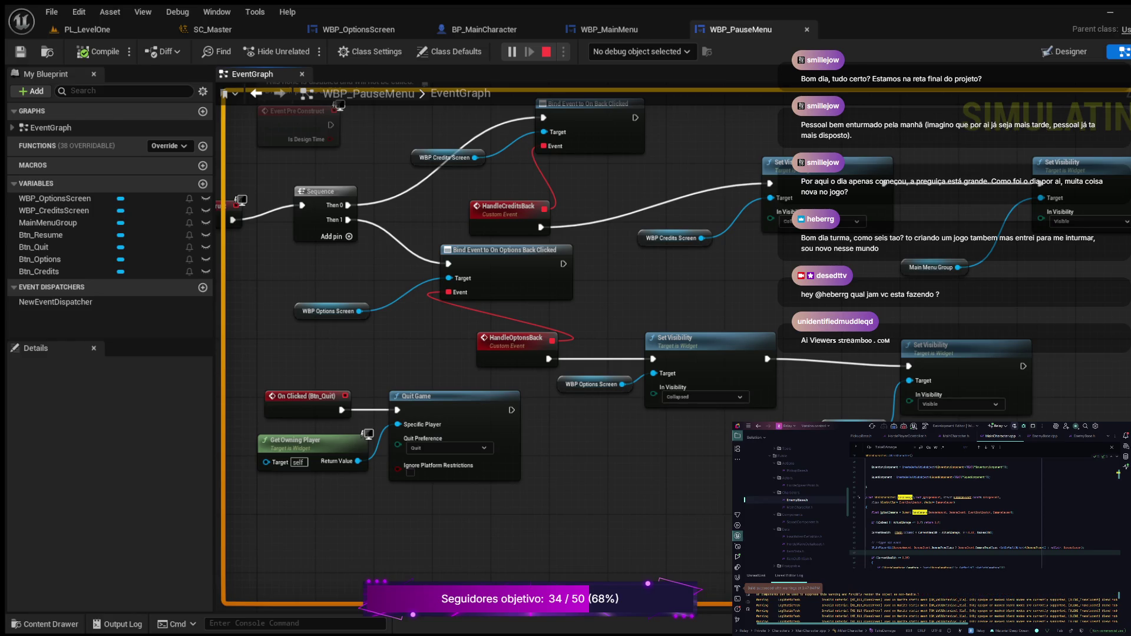
key("Escape")
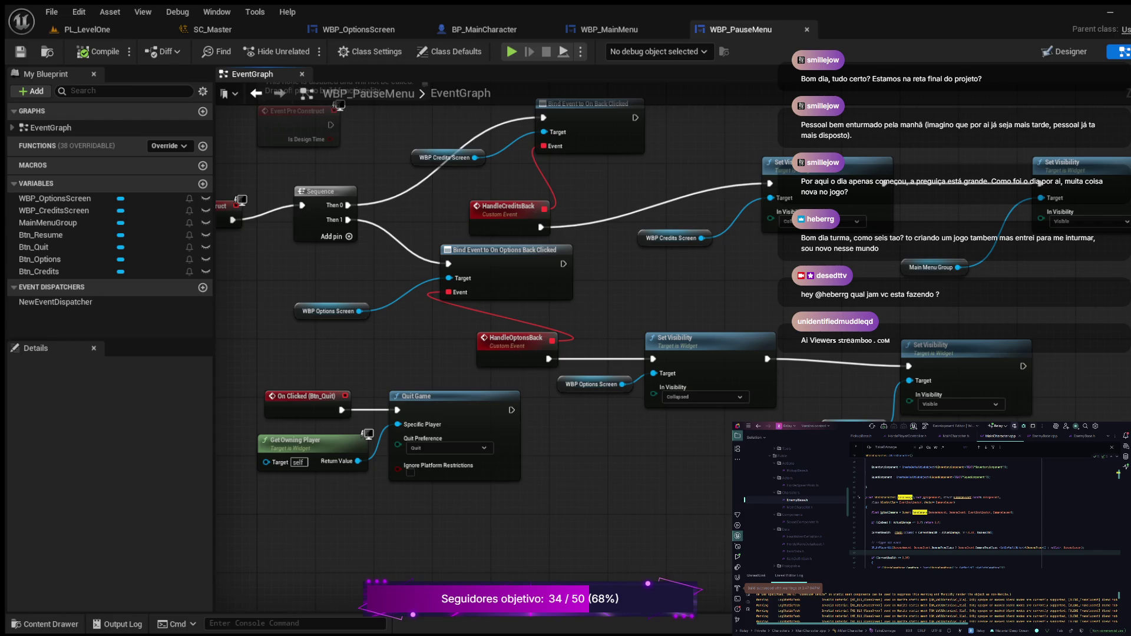
key("alt+s")
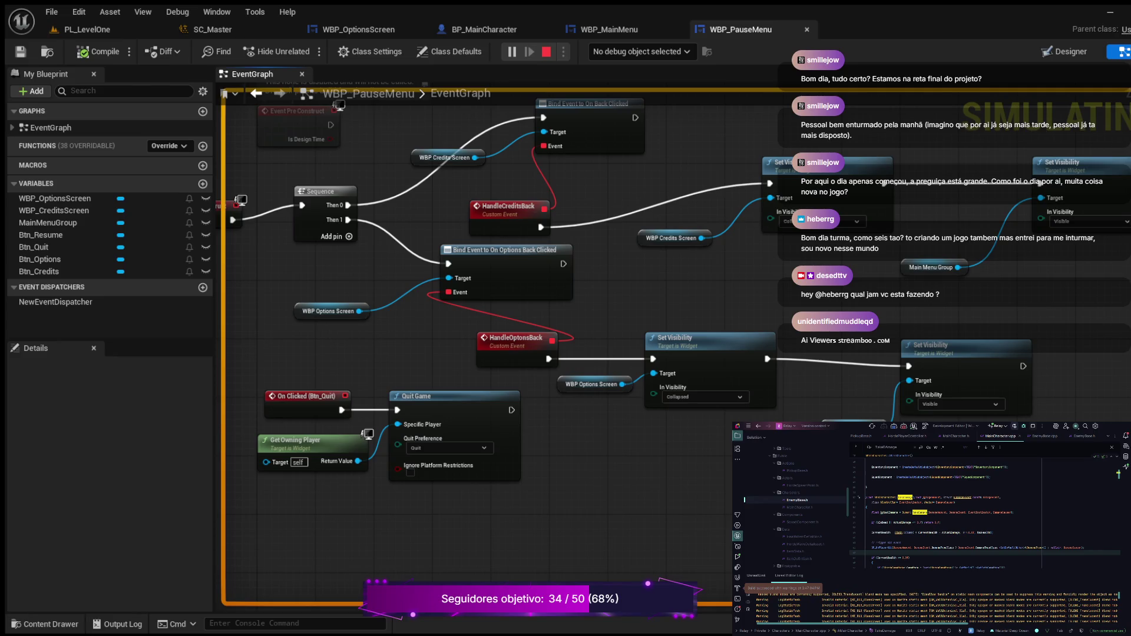
key("Escape")
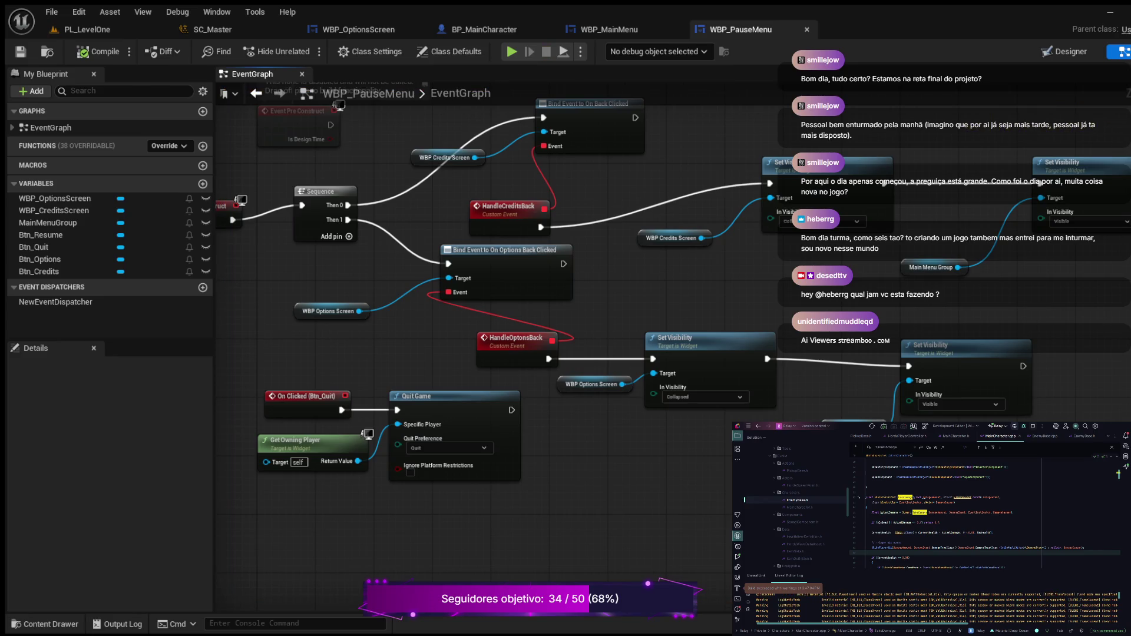
Inspect the Slider_Volume variable in WBP_OptionsScreen's graph, then switch to its Designer layout.
left_click(352, 30)
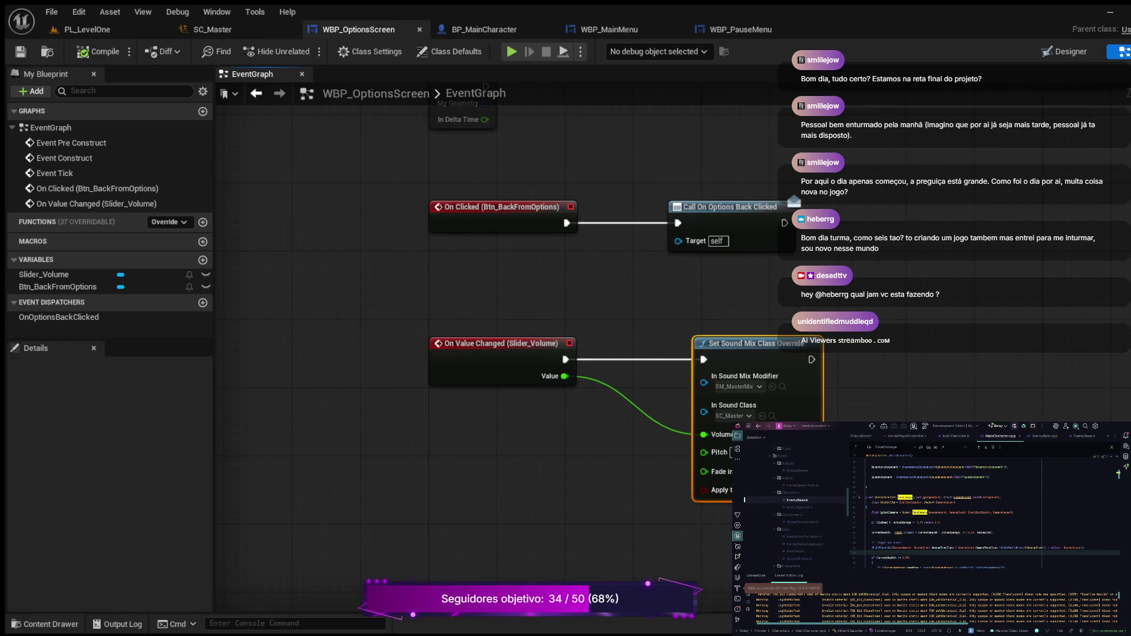
left_click_drag(366, 264, 387, 382)
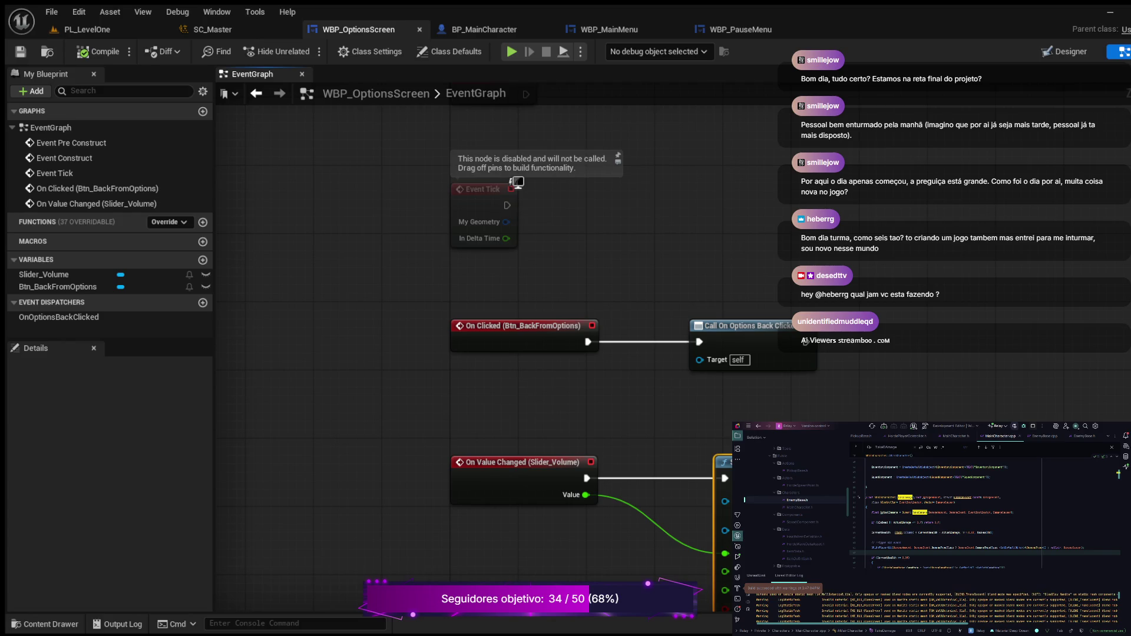
left_click(44, 274)
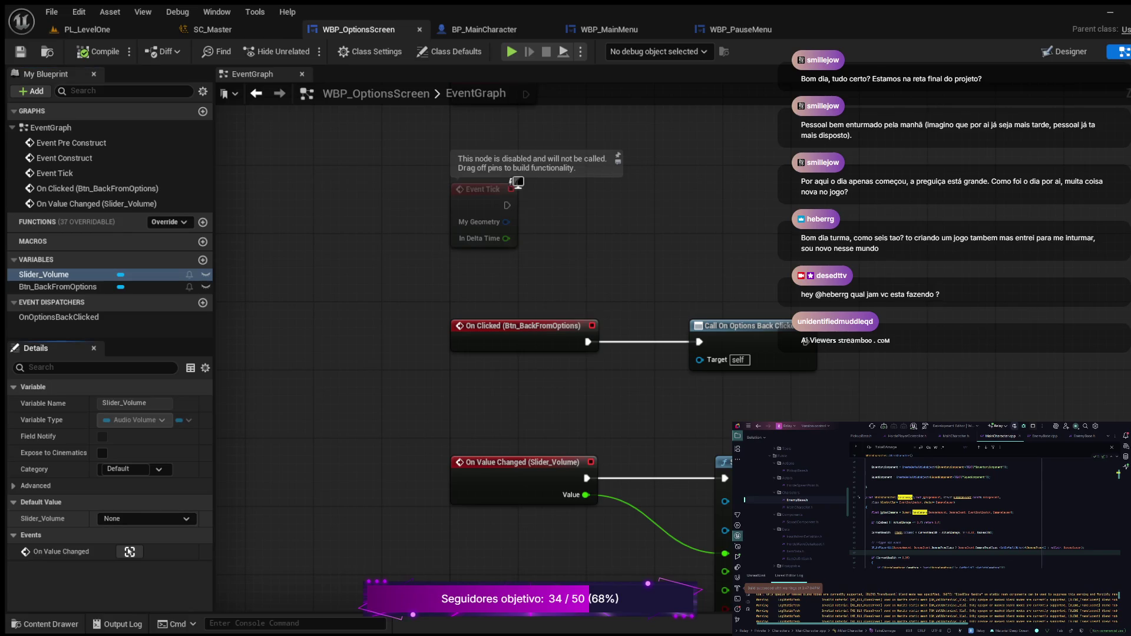
left_click(36, 485)
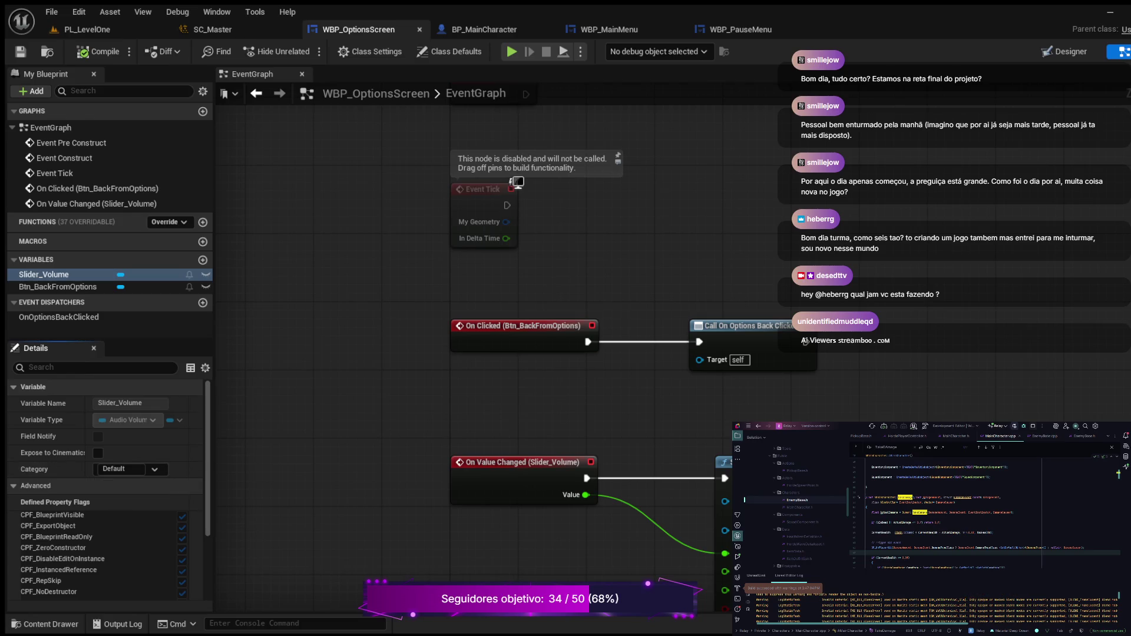
left_click(36, 485)
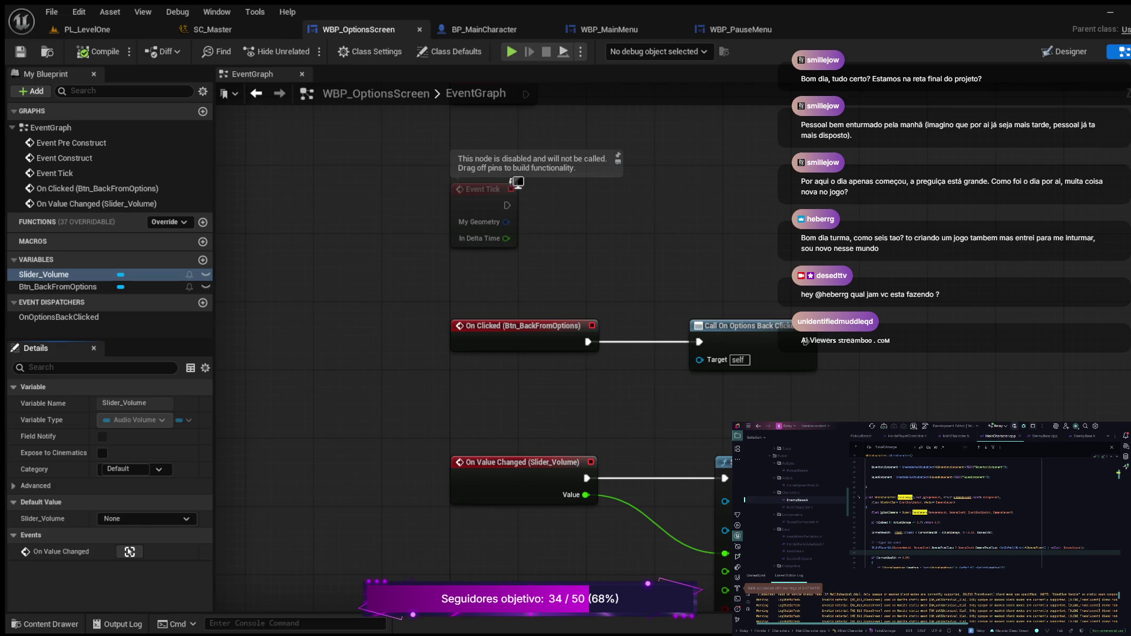
left_click(1064, 51)
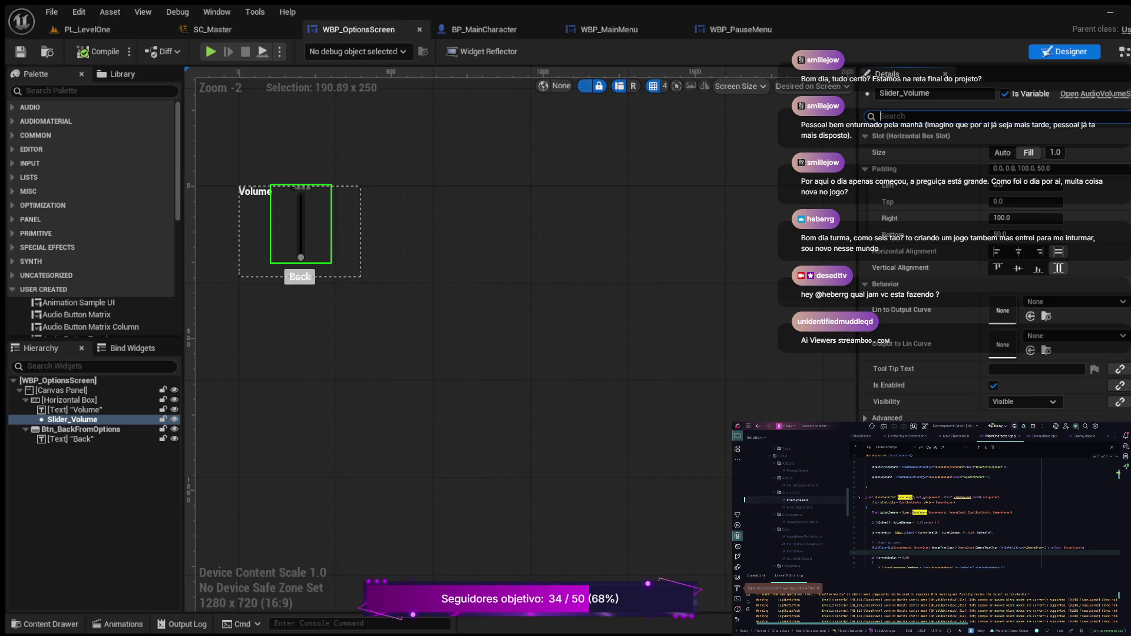
Filter Slider_Volume's Details by 'value' after trying 'Appearance', revealing Value 1.0 and On Value Changed.
type("Appea")
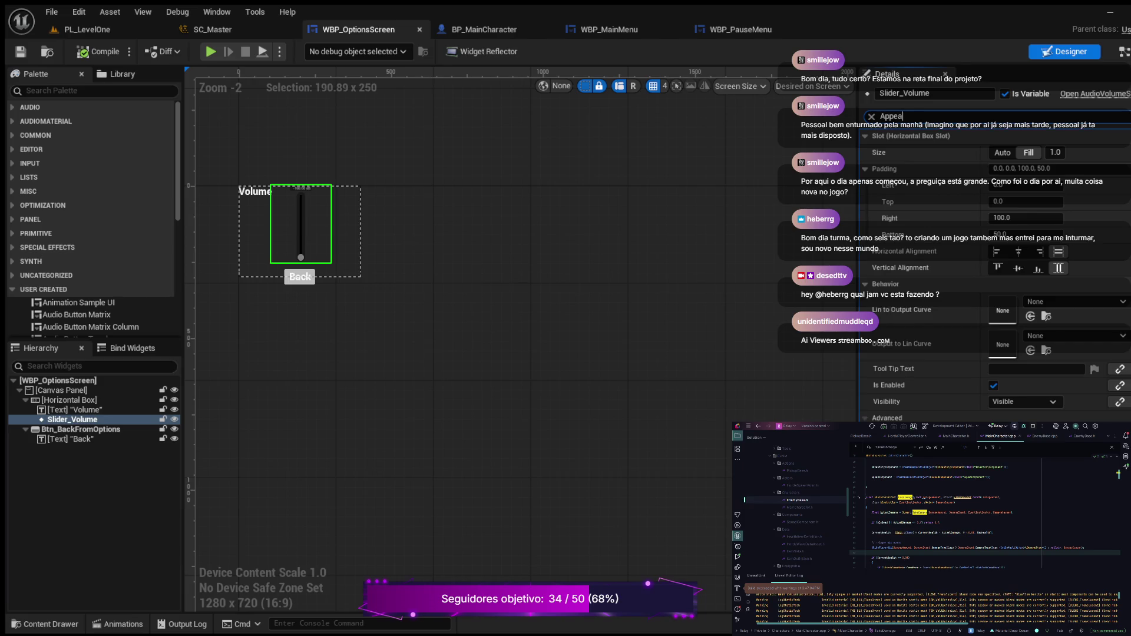
type("r")
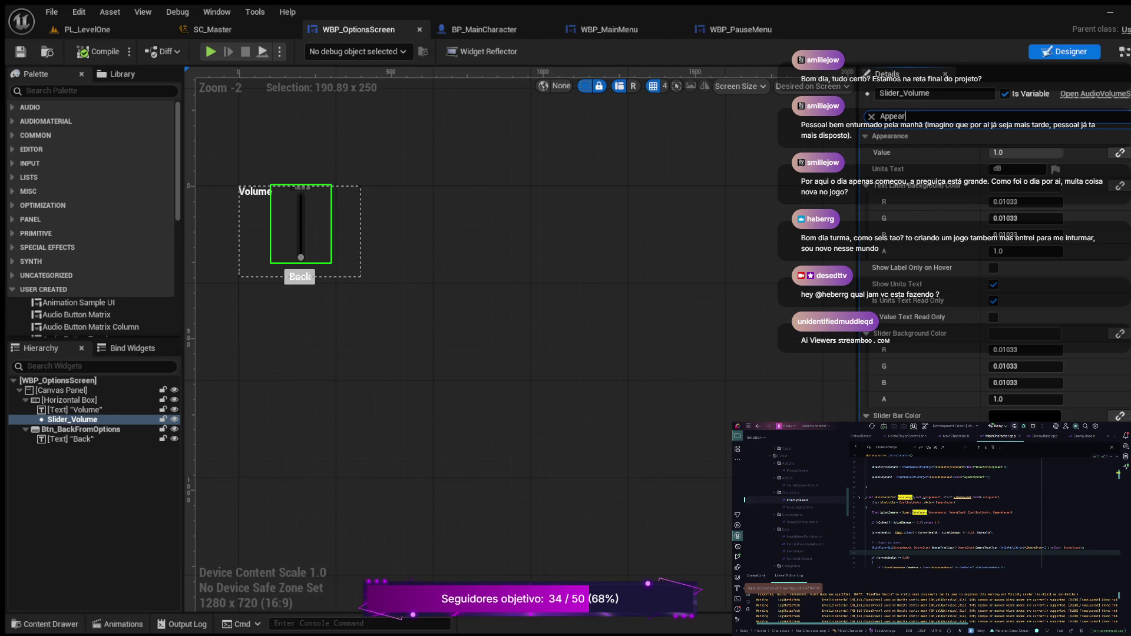
type("ance")
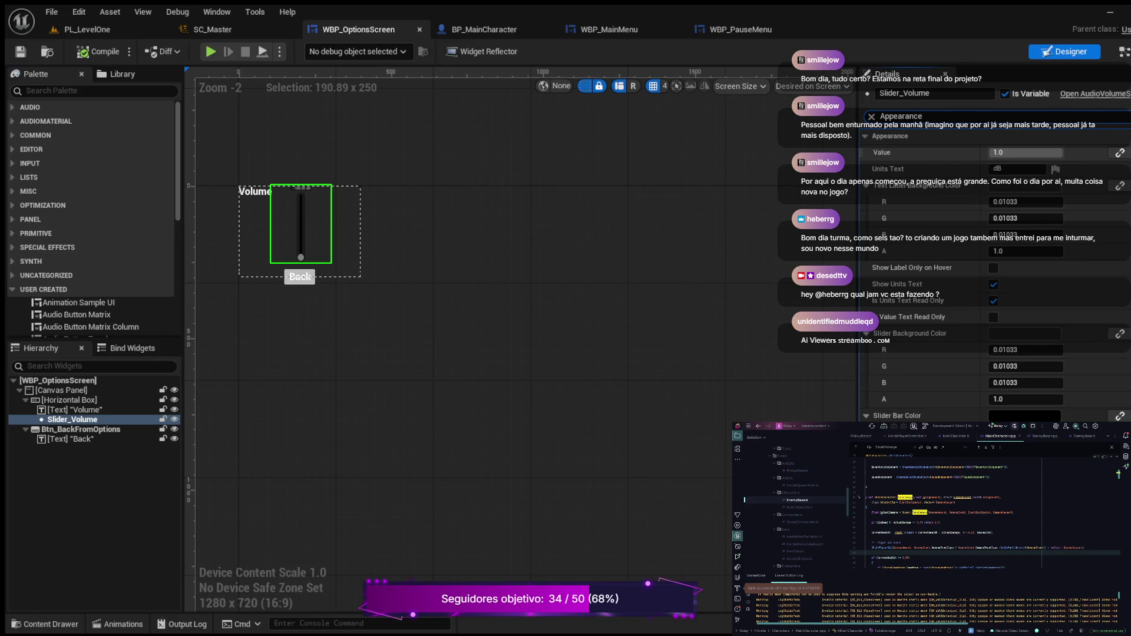
key("Escape")
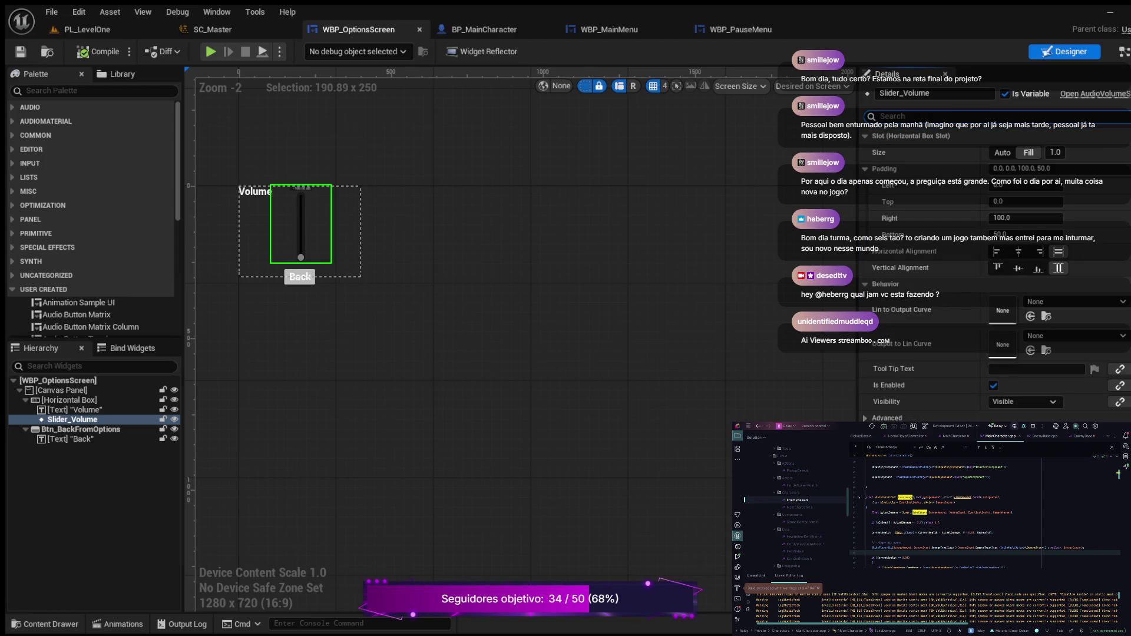
type("mi")
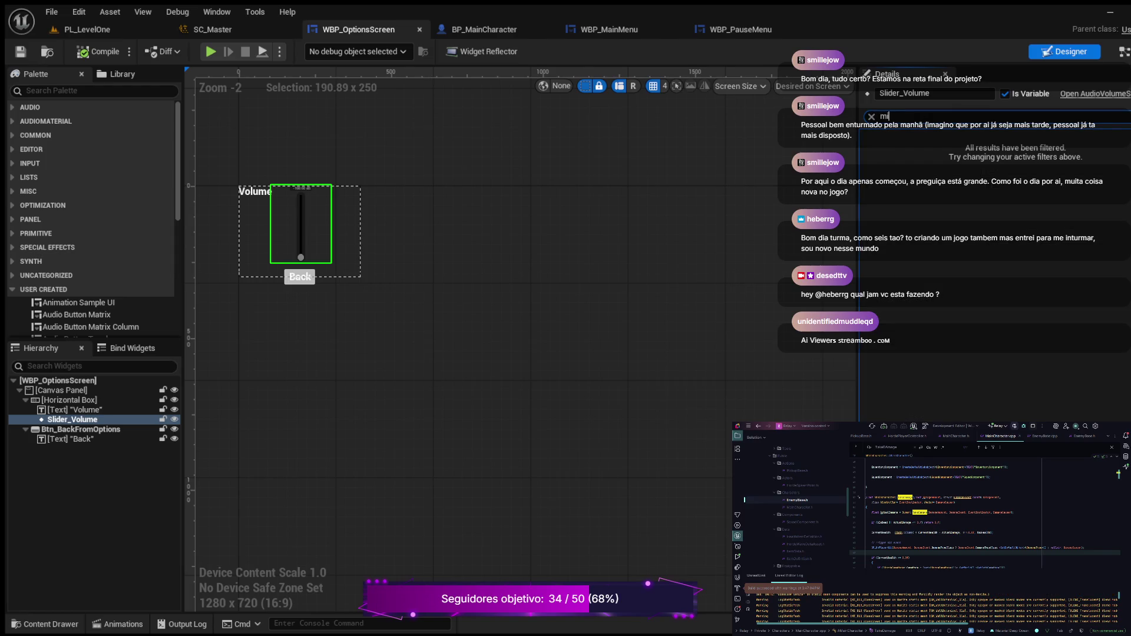
key("BackSpace")
key("BackSpace")
type("M")
key("BackSpace")
type("value")
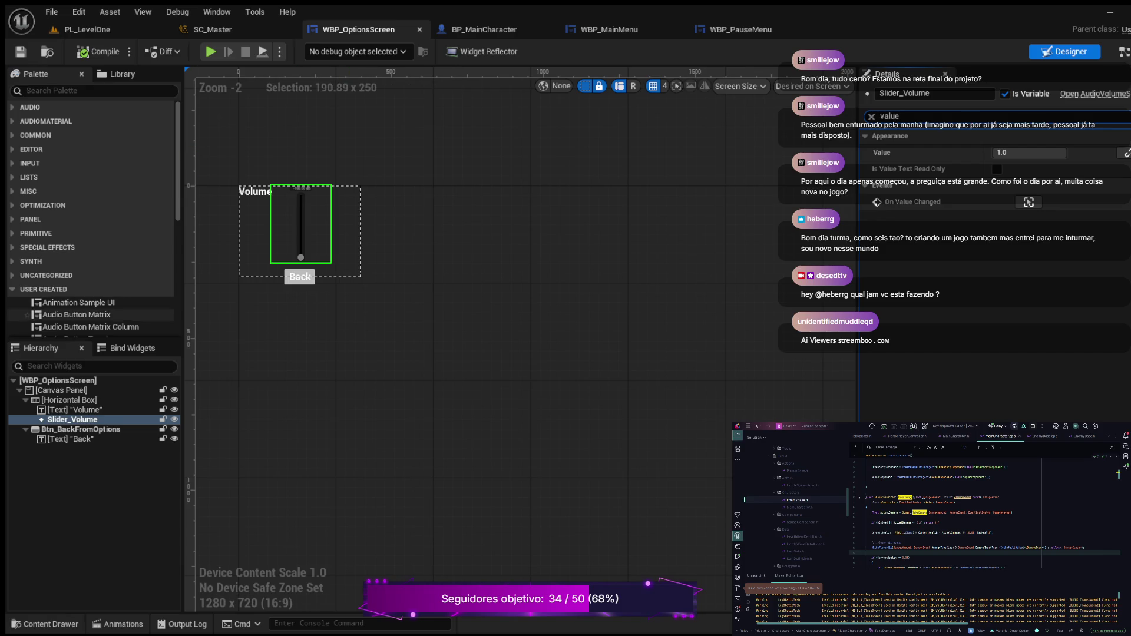
Search the palette for 'ider volume', then expand the Horizontal Box and select Slider_Volume.
left_click(94, 90)
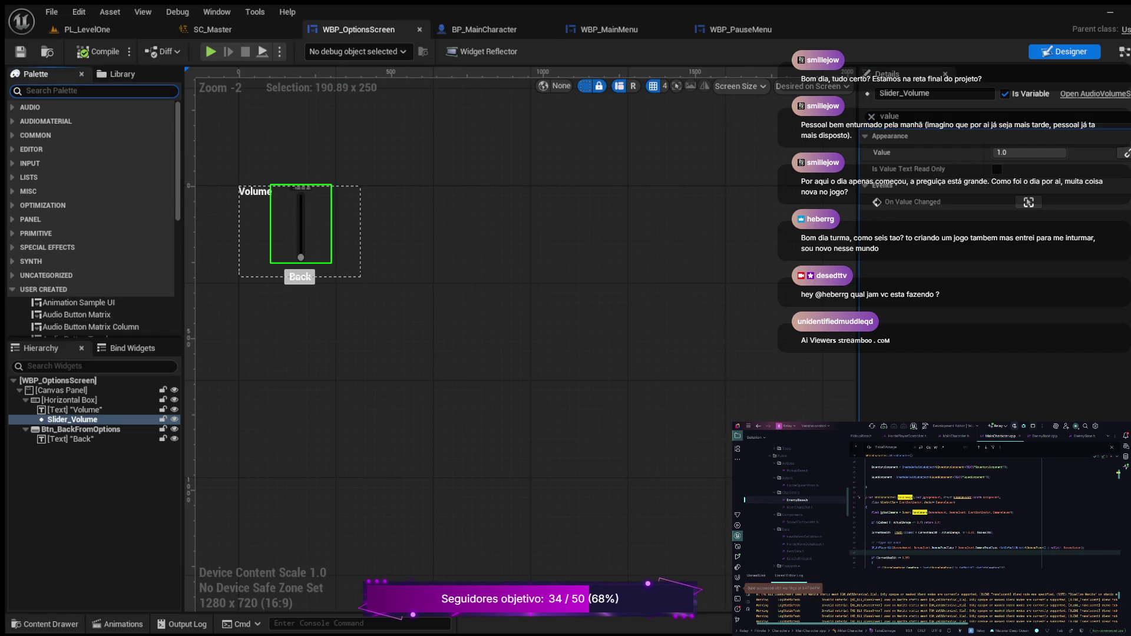
type("slider volume")
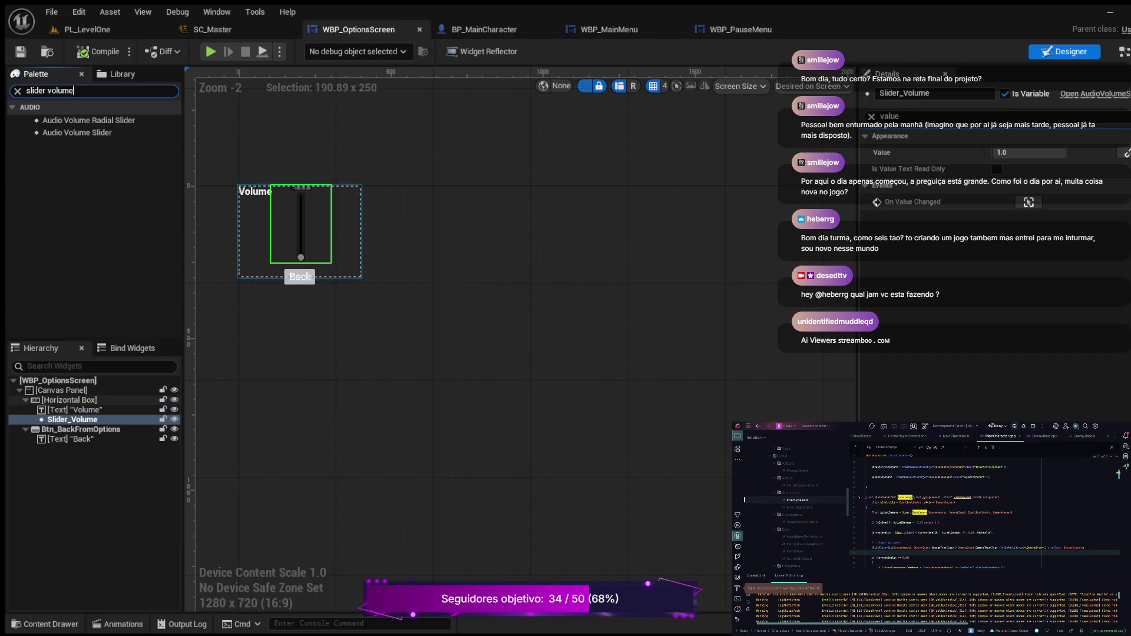
left_click(25, 400)
left_click(80, 410)
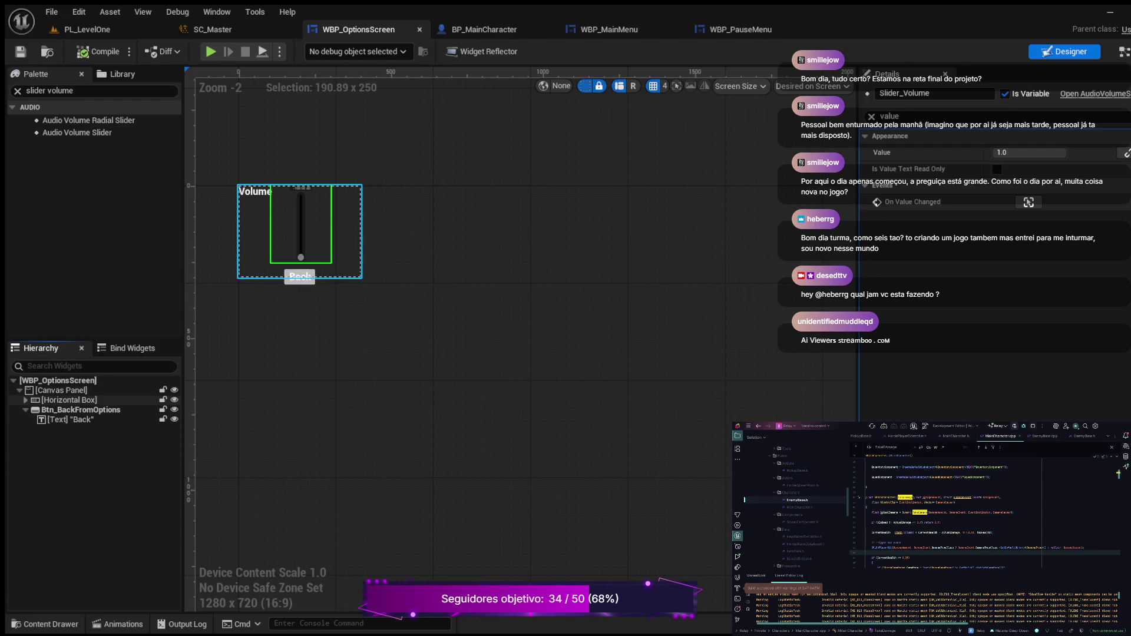
left_click(26, 400)
left_click(72, 419)
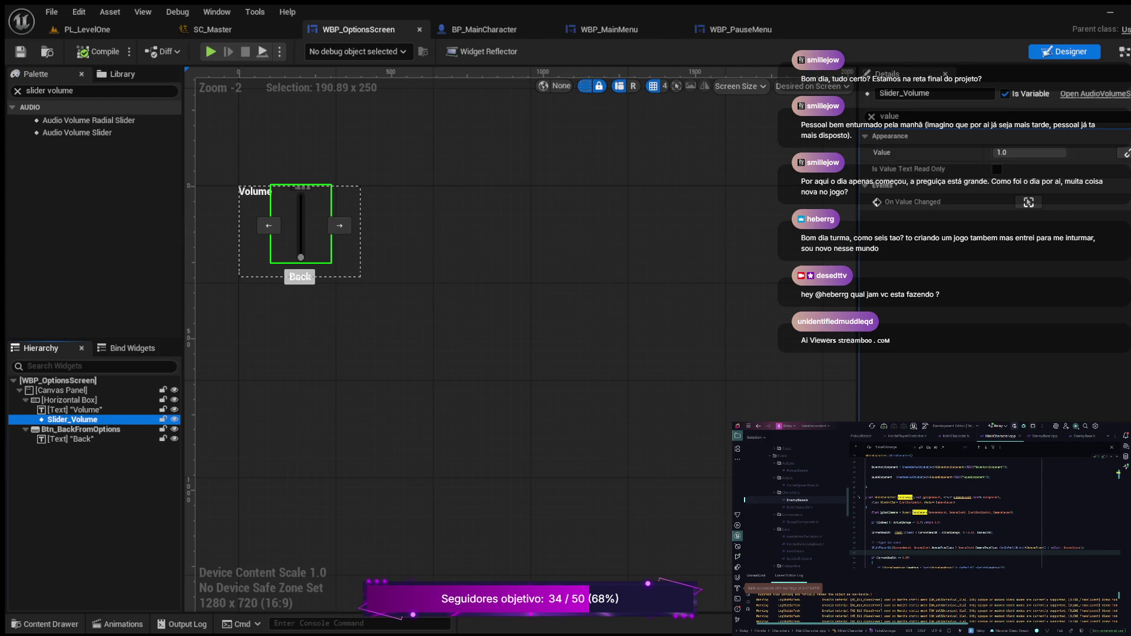
left_click(872, 117)
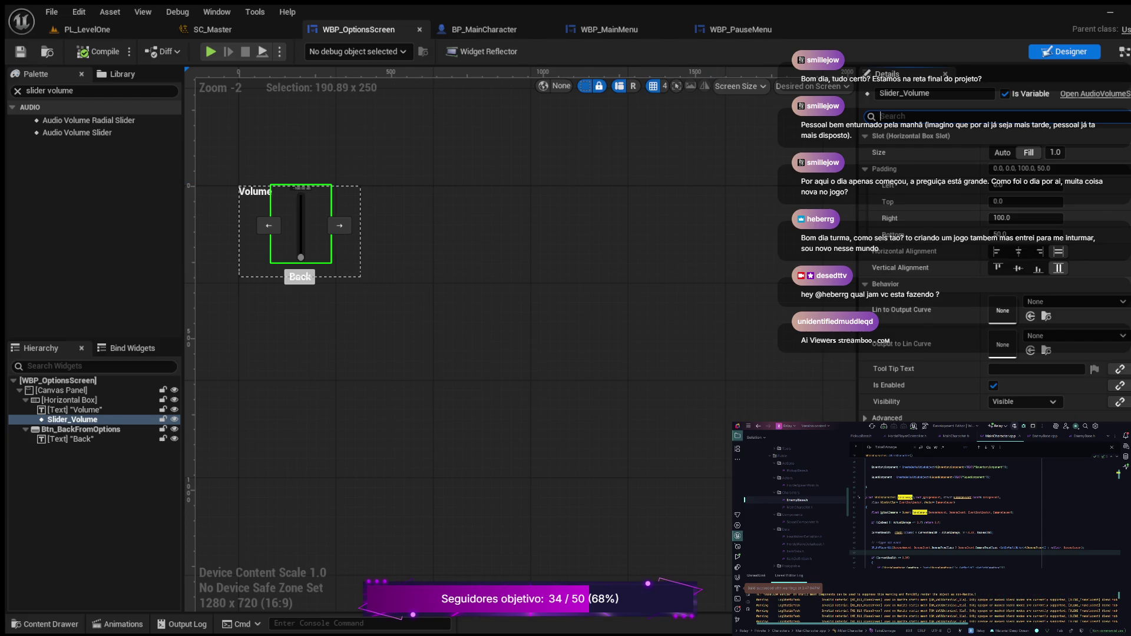
Search Slider_Volume's properties for 'value' and then 'behav' to review its settings.
type("defa")
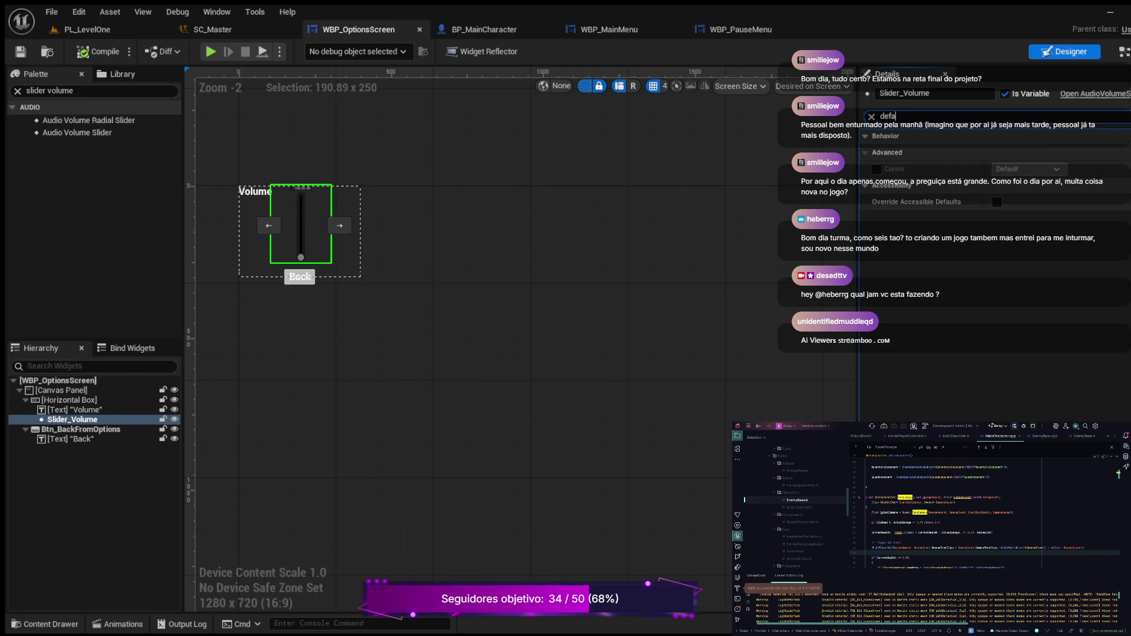
key("BackSpace")
type("value")
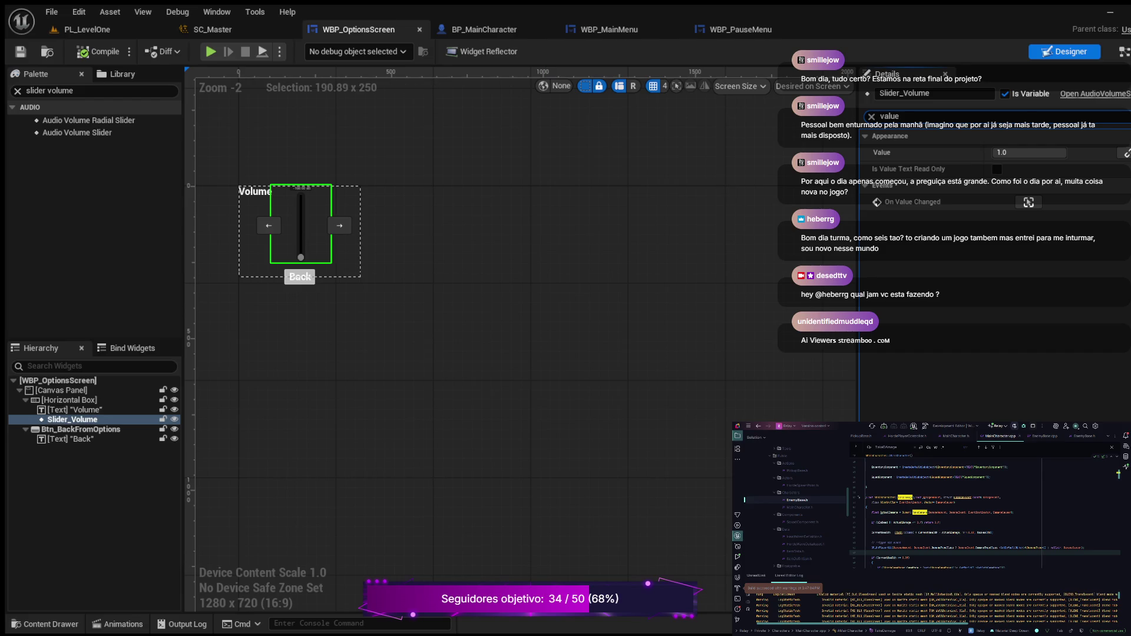
left_click(872, 116)
type("behav")
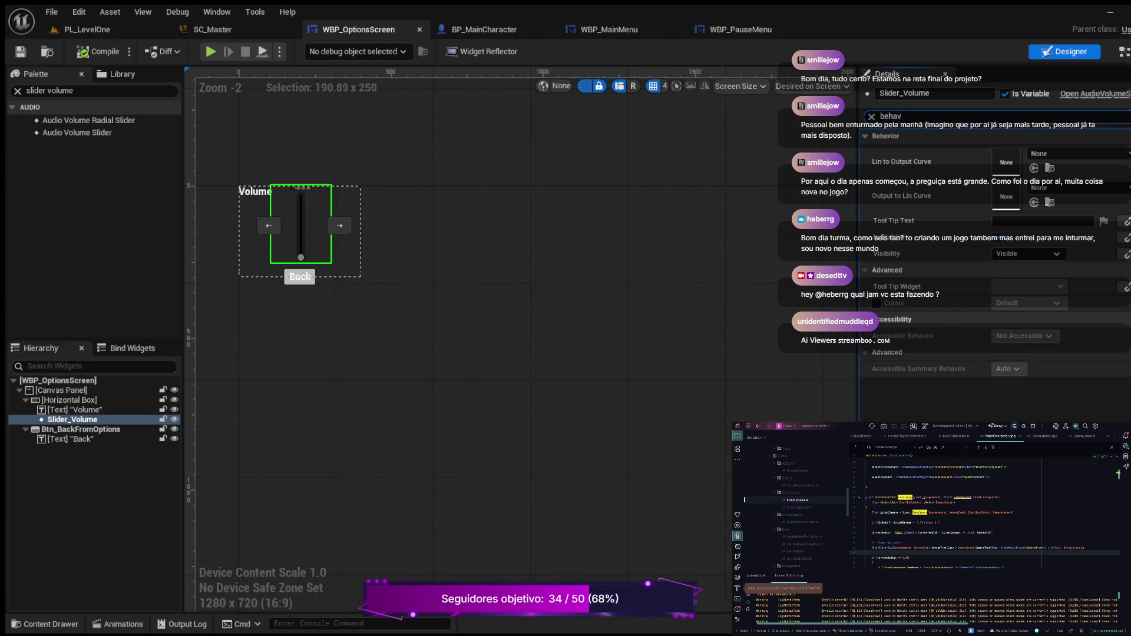
left_click(18, 91)
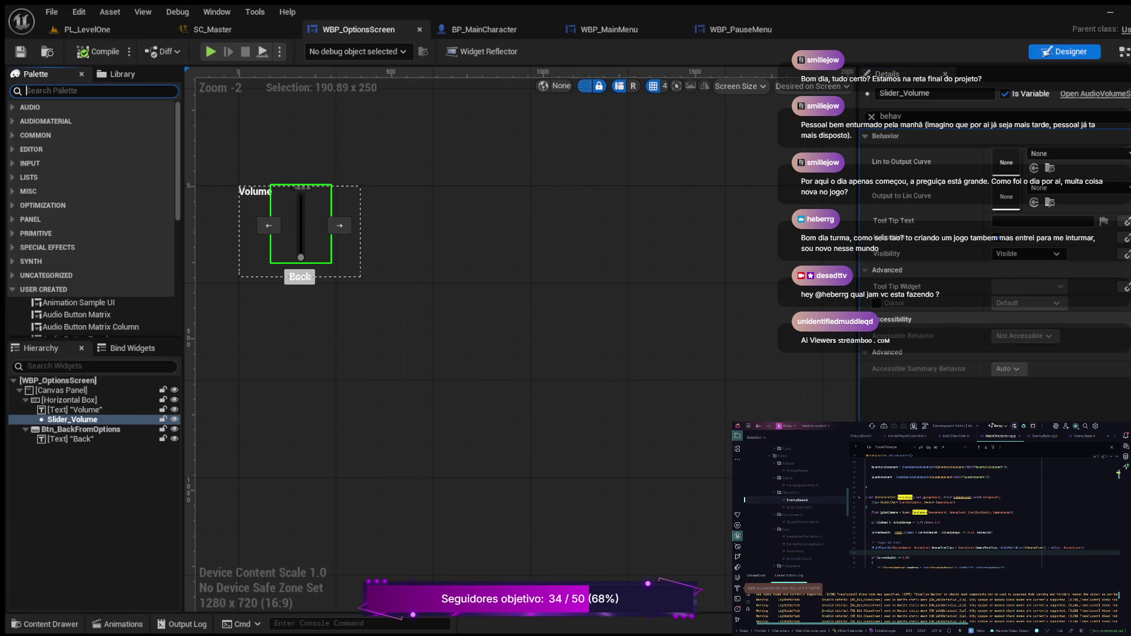
Filter the Palette to 'sl' and drop a plain common Slider into the Horizontal Box after Slider_Volume.
type("pallete")
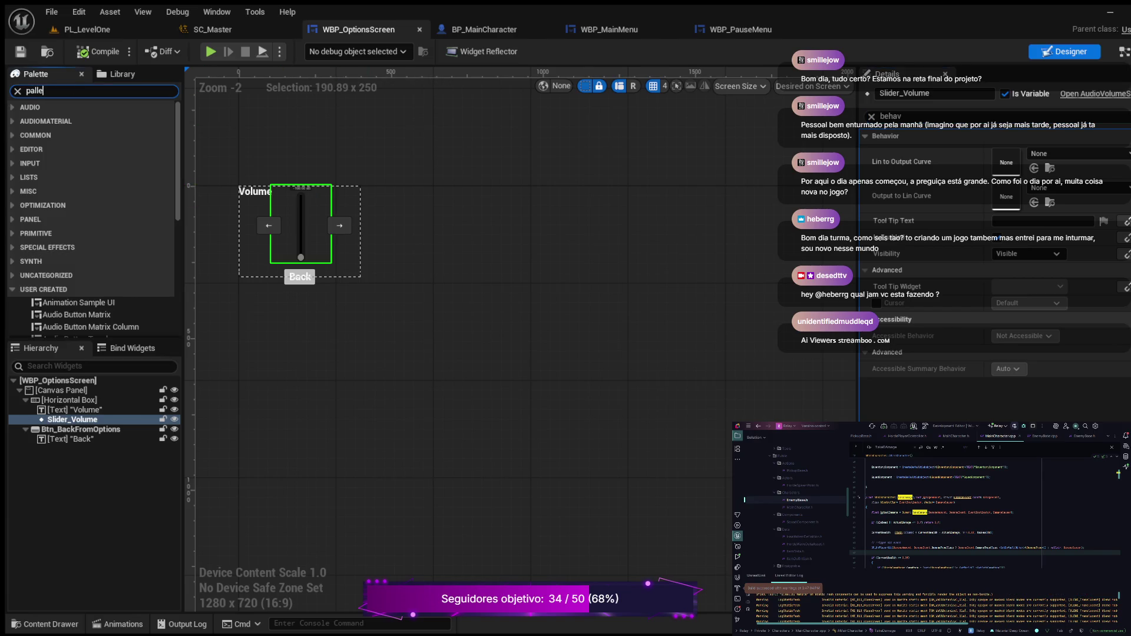
key("BackSpace")
key("BackSpace")
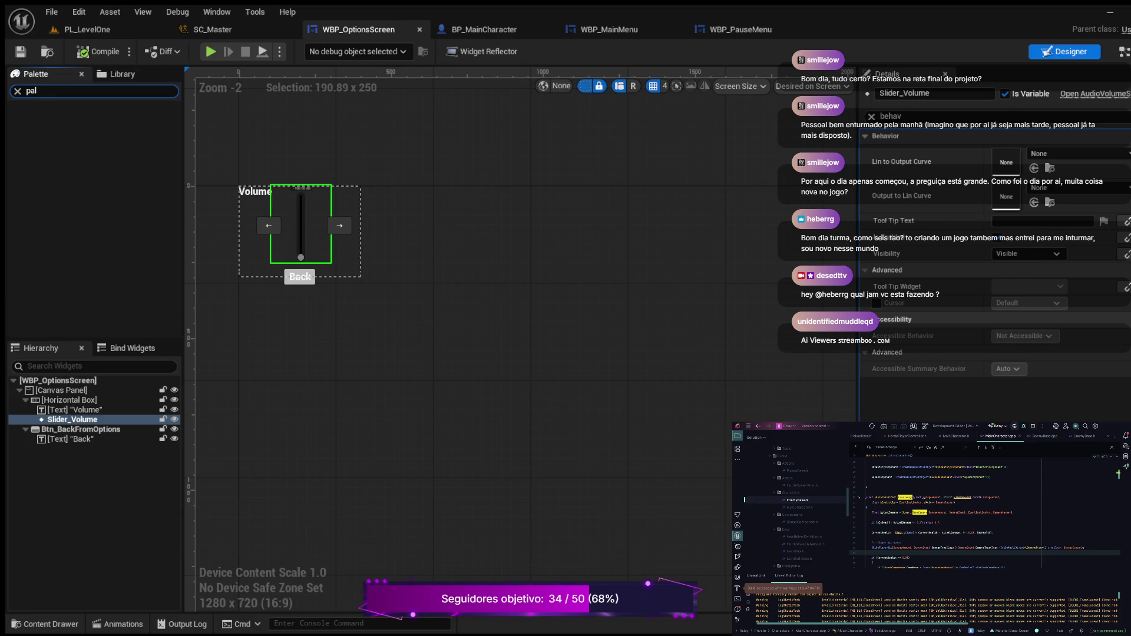
type("ette")
key("ctrl+a")
type("commo")
key("BackSpace")
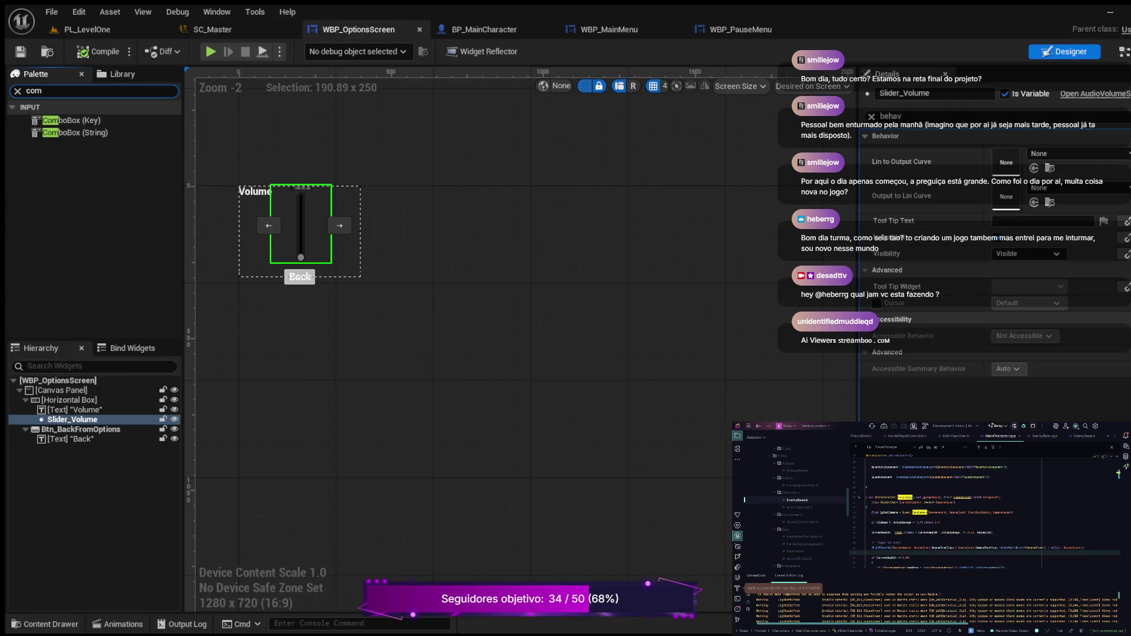
key("BackSpace")
key("BackSpace")
type("slider")
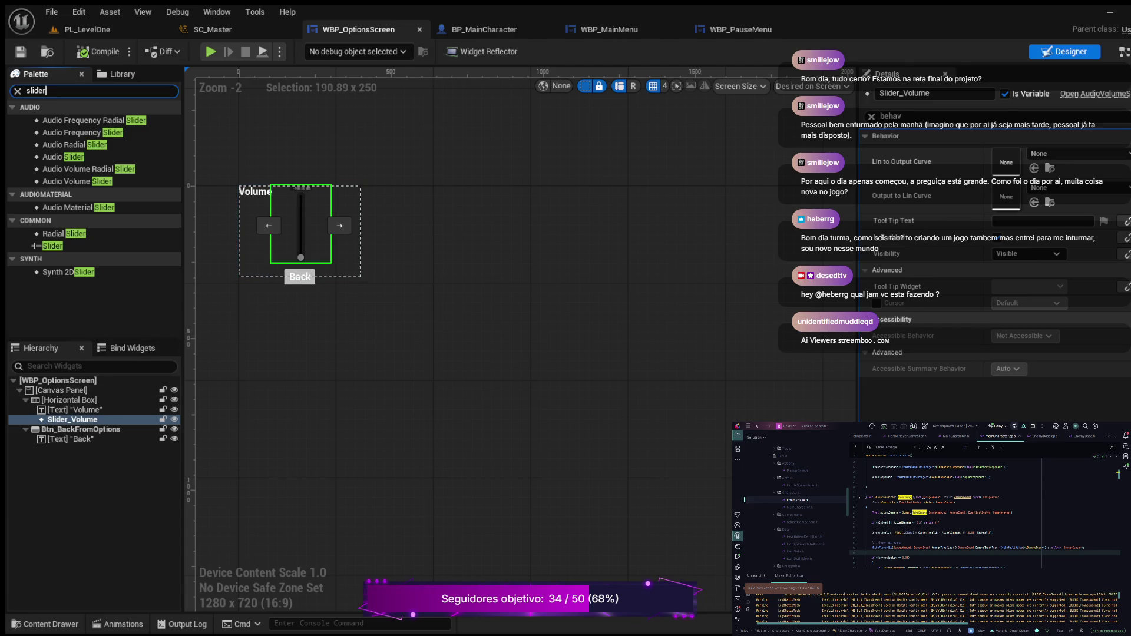
left_click_drag(53, 246, 68, 400)
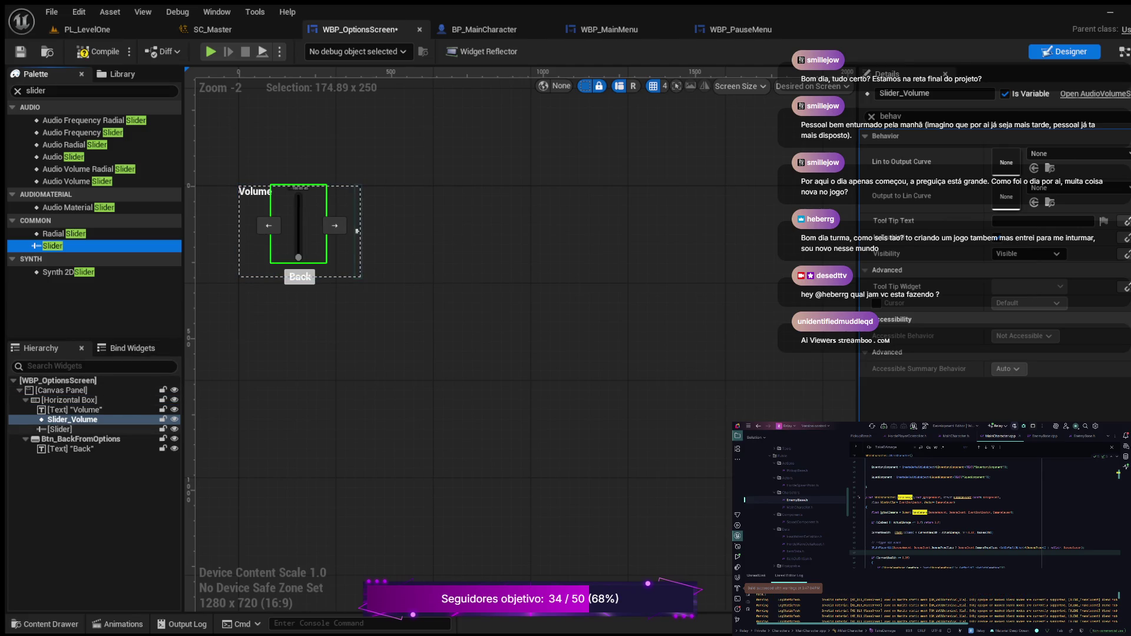
Compare the new slider's Details with Slider_Volume's, with the property filter cleared.
left_click(60, 429)
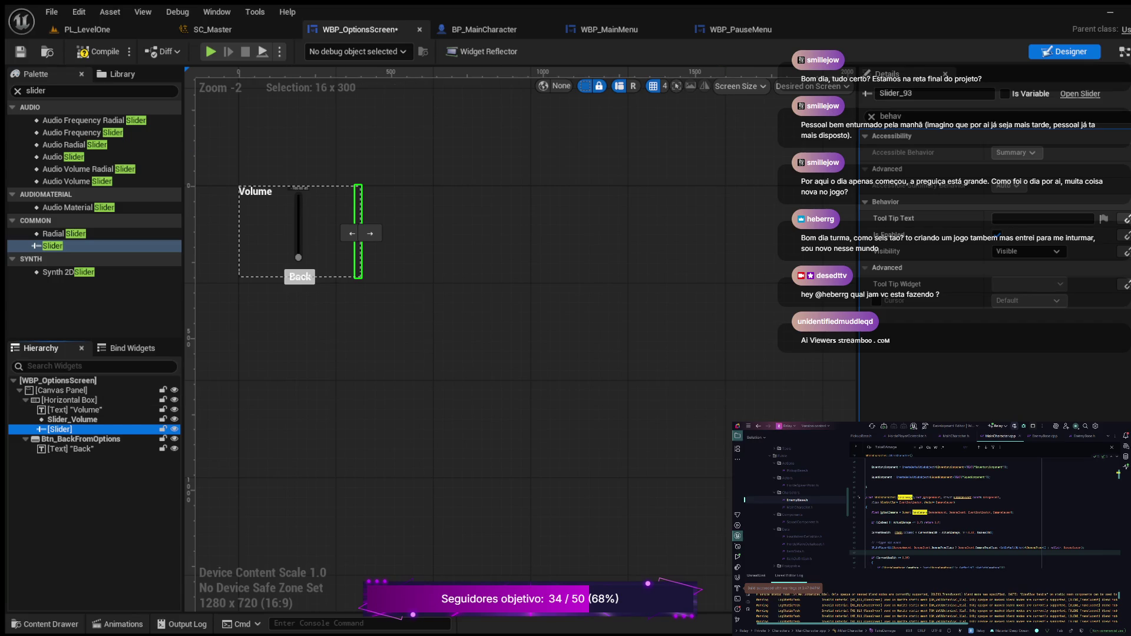
left_click(872, 116)
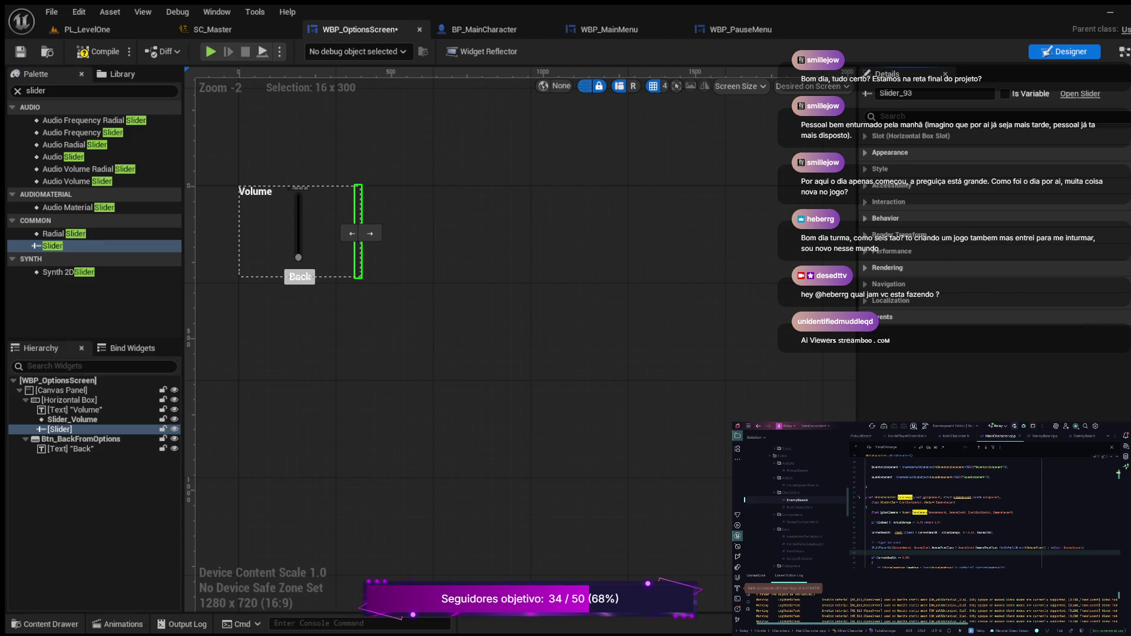
left_click(72, 419)
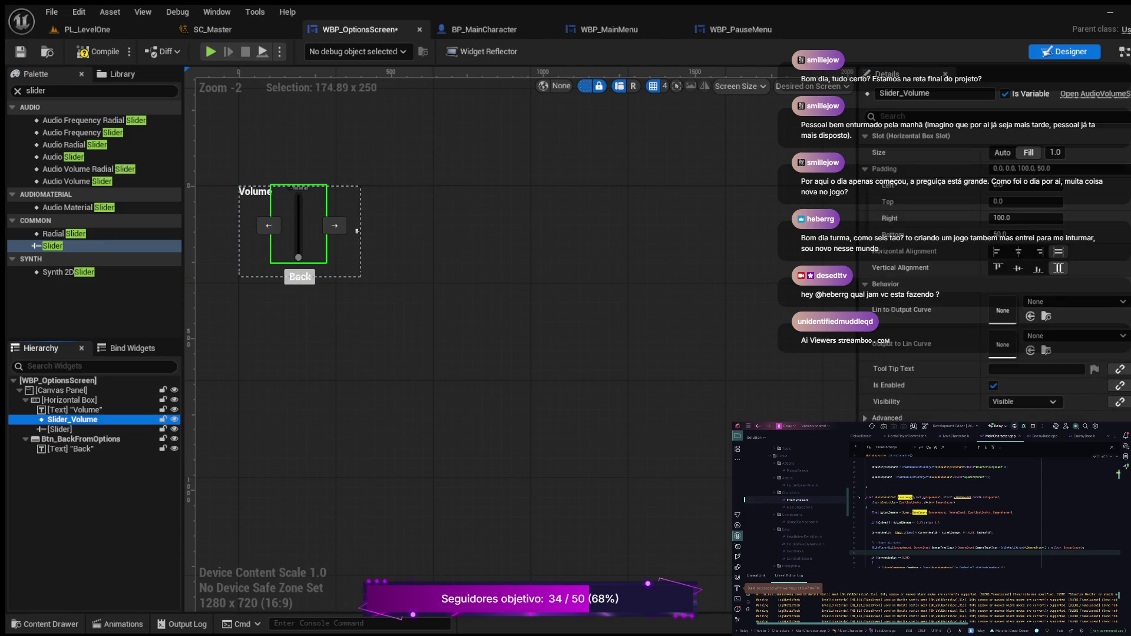
scroll(995, 247, "down", 15)
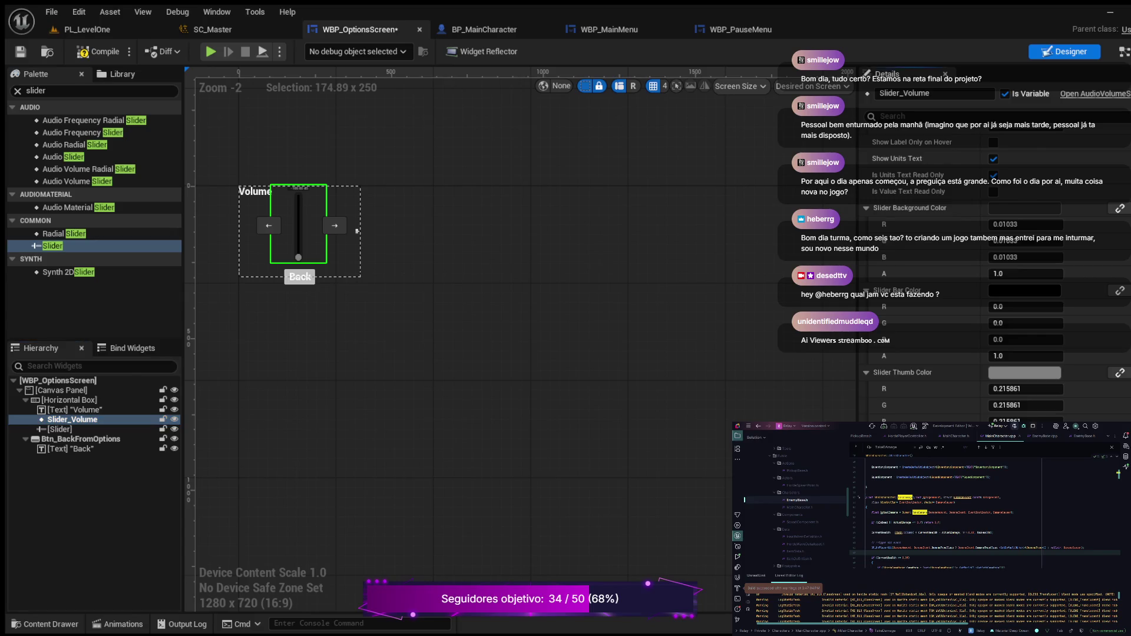
Inspect the event nodes in the Graph, then reselect Slider_93 in the Designer.
left_click(1122, 51)
left_click_drag(806, 454, 641, 455)
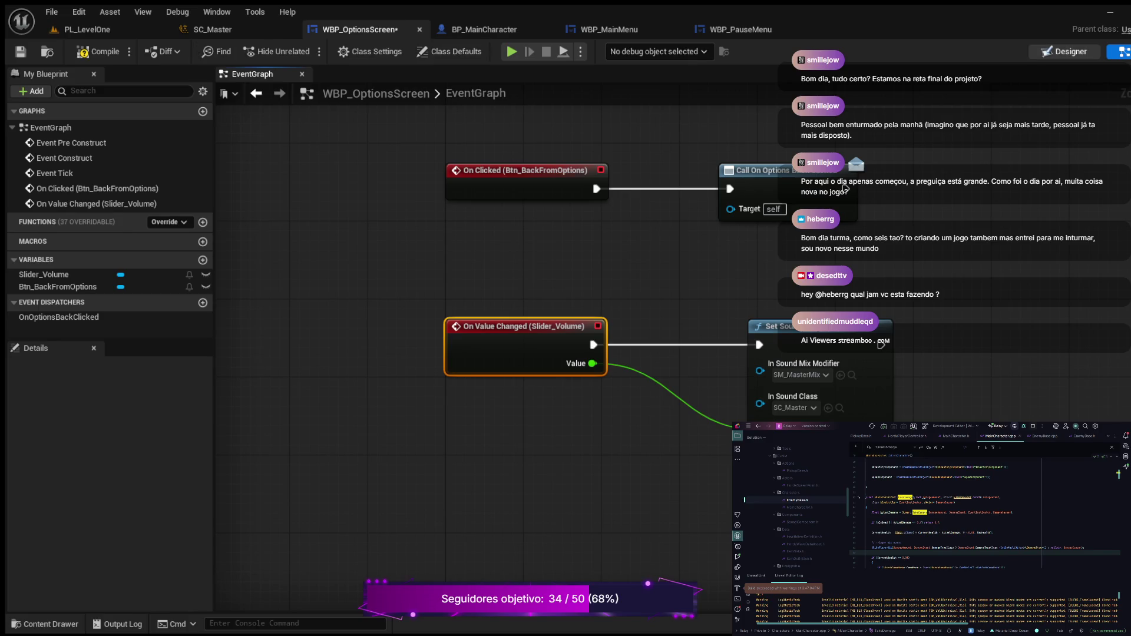
left_click(1064, 51)
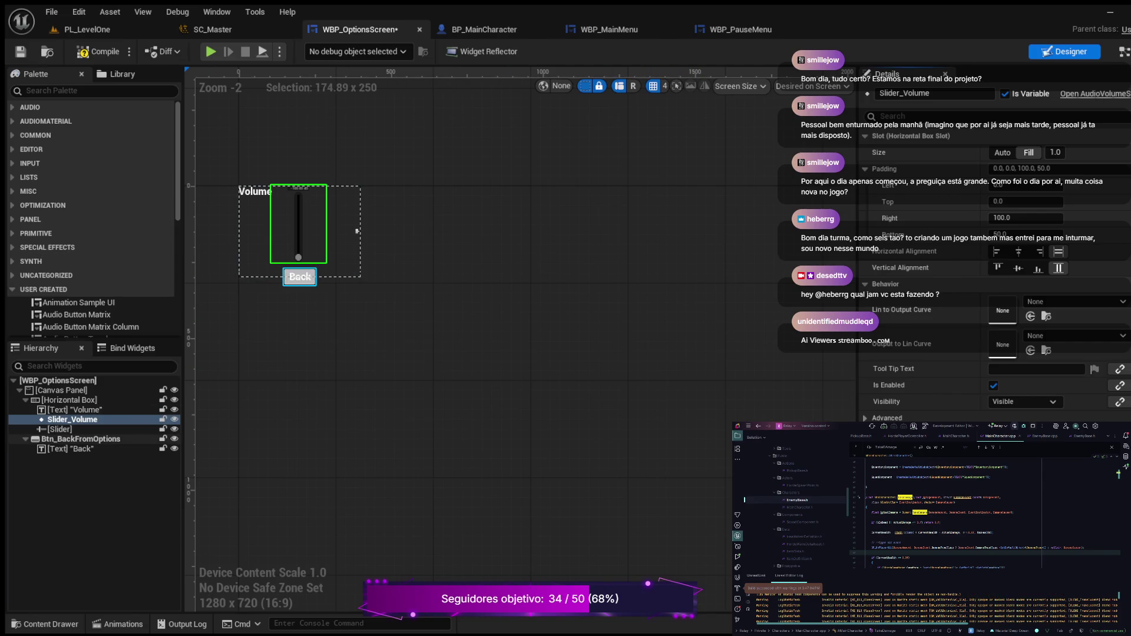
left_click(59, 429)
Check Slider_93's Min Value, Max Value and default Value properties in Details.
left_click(892, 116)
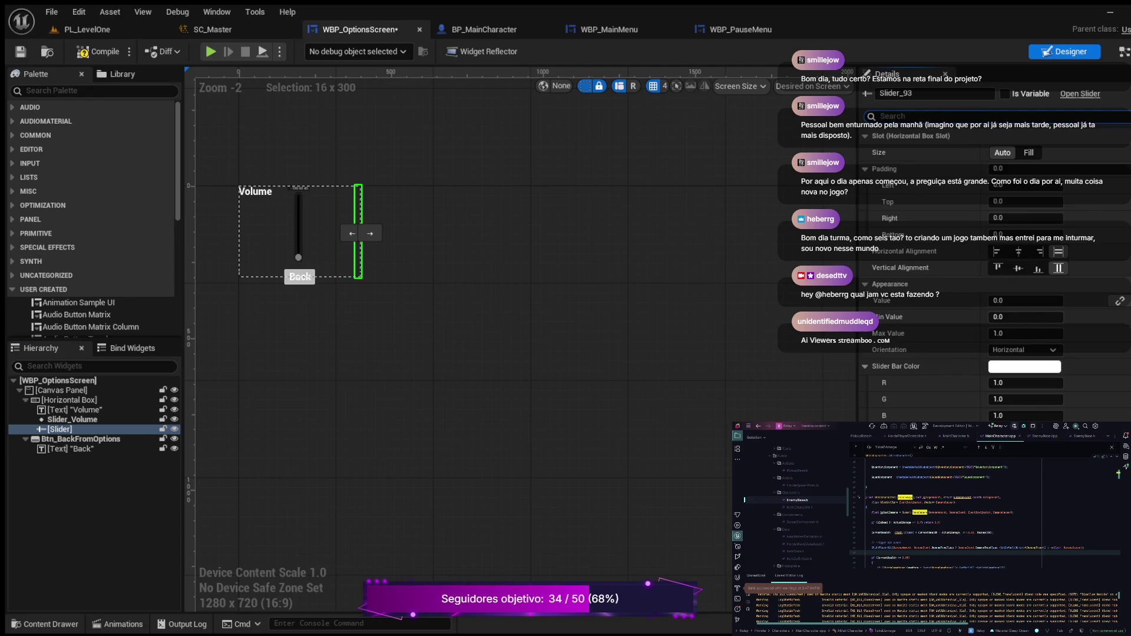
type("min")
key("BackSpace")
key("BackSpace")
key("BackSpace")
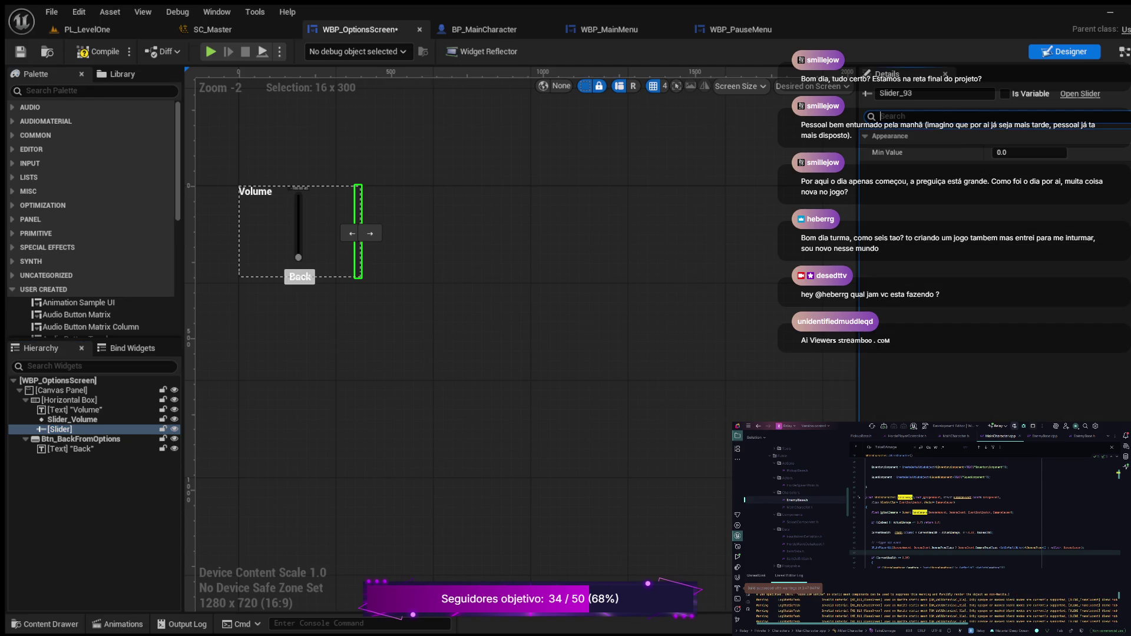
type("max")
key("BackSpace")
key("BackSpace")
key("BackSpace")
type("defa")
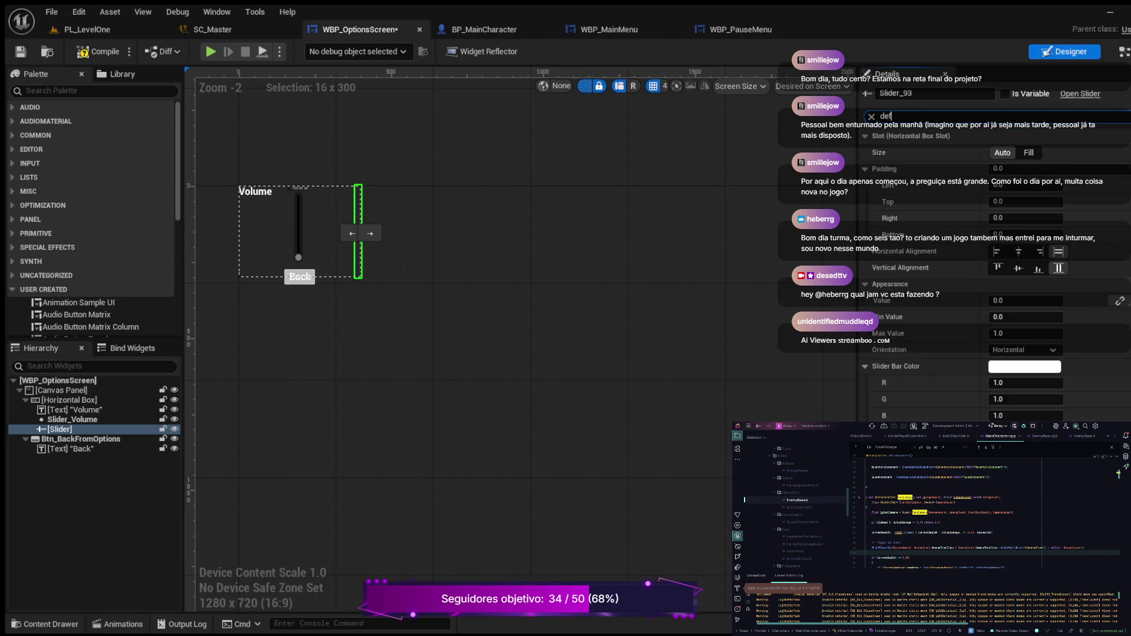
key("BackSpace")
key("BackSpace")
key("BackSpace")
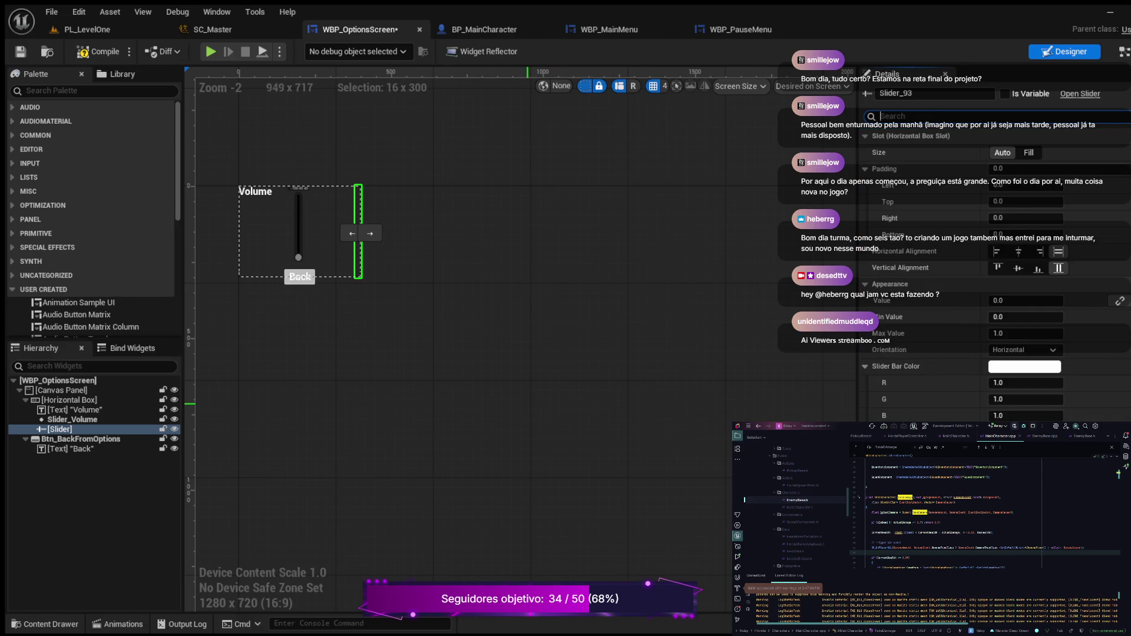
Mark Slider_93 as a variable and add its On Value Changed event to the graph.
left_click(1005, 94)
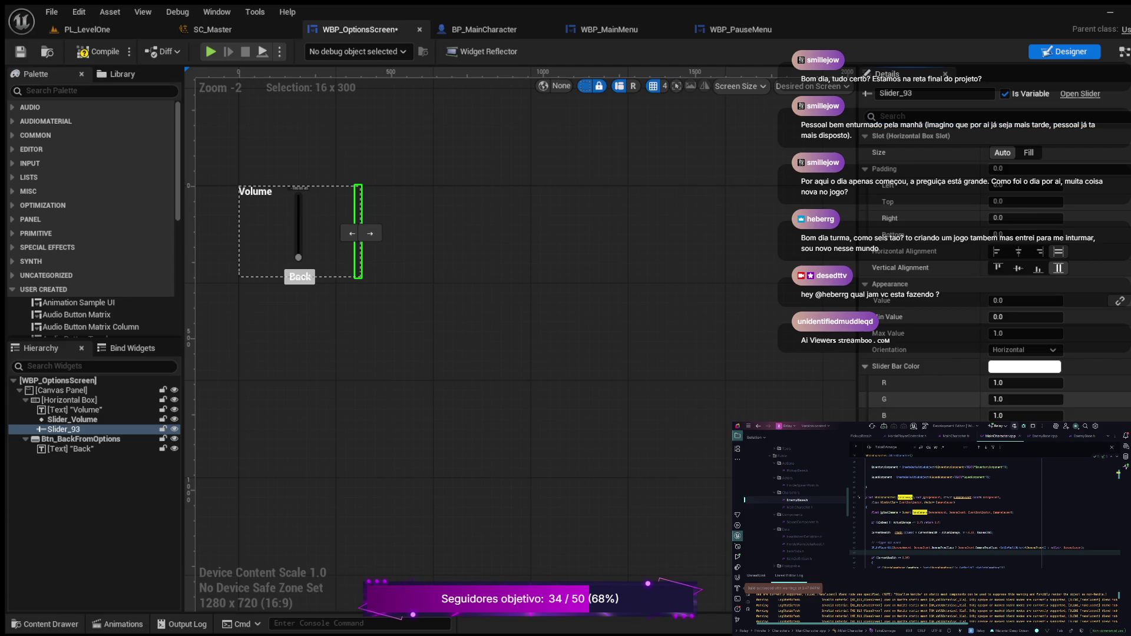
scroll(996, 265, "down", 1)
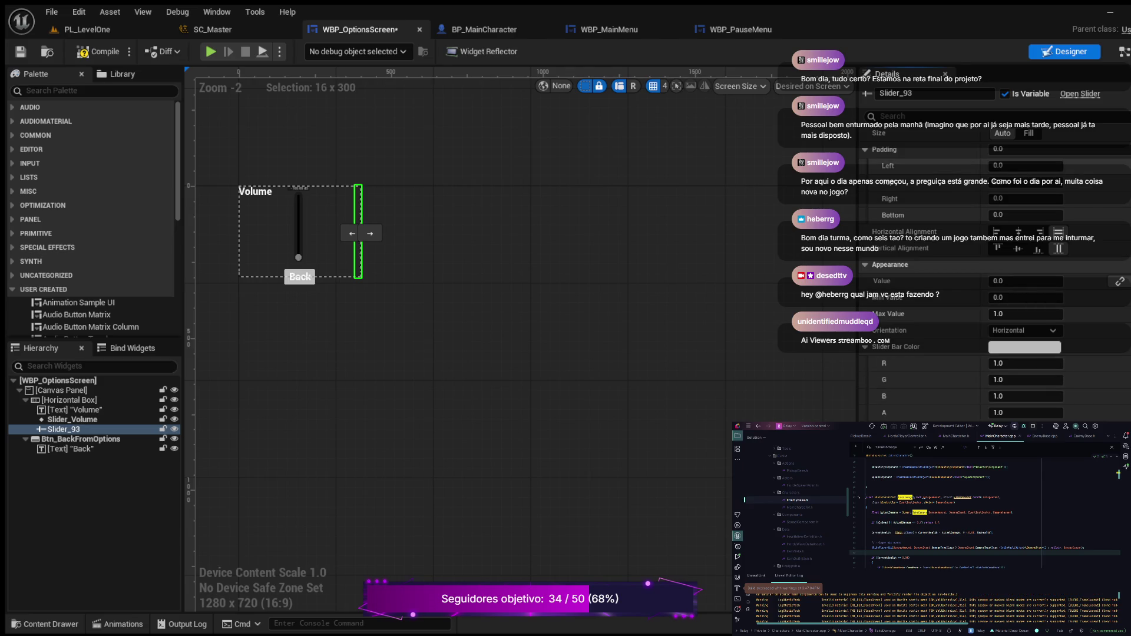
scroll(995, 265, "down", 8)
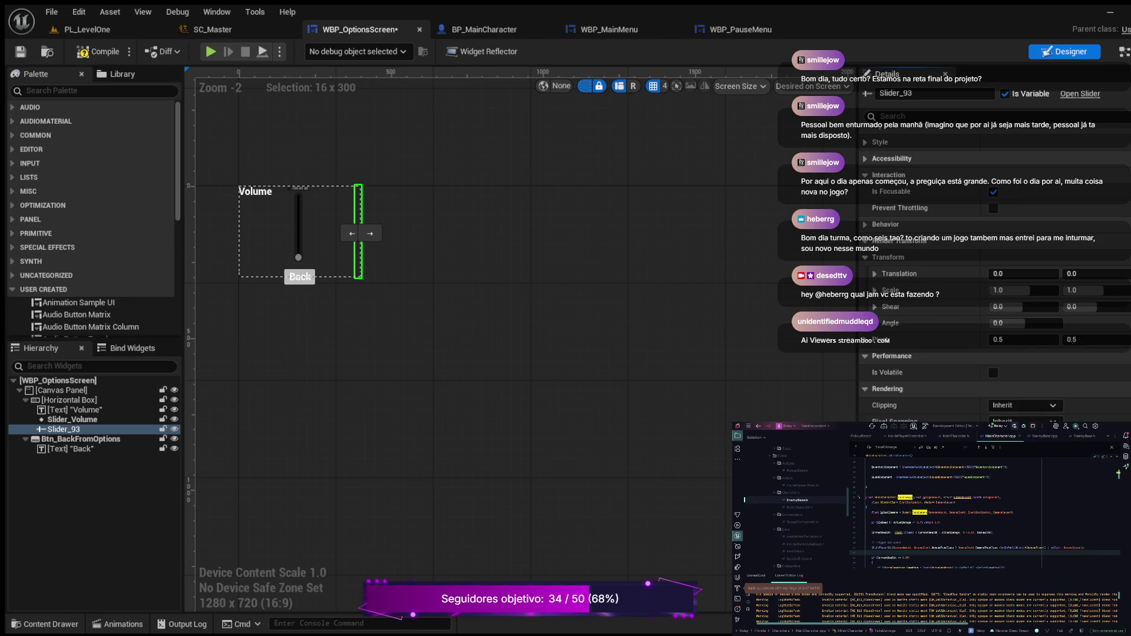
scroll(995, 265, "down", 2)
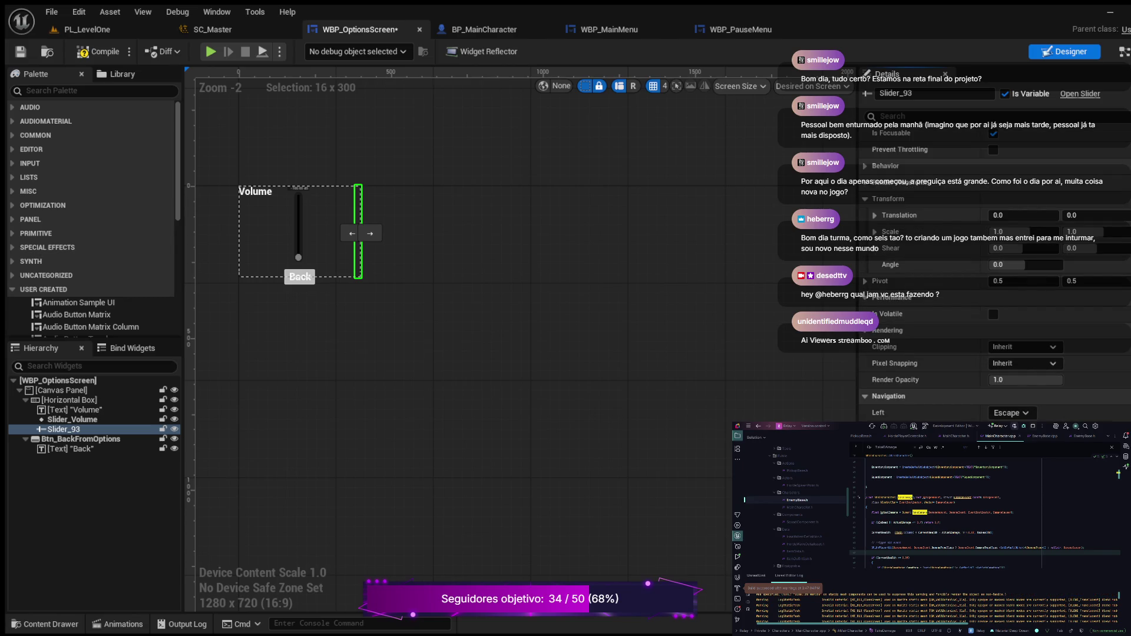
scroll(995, 266, "down", 1)
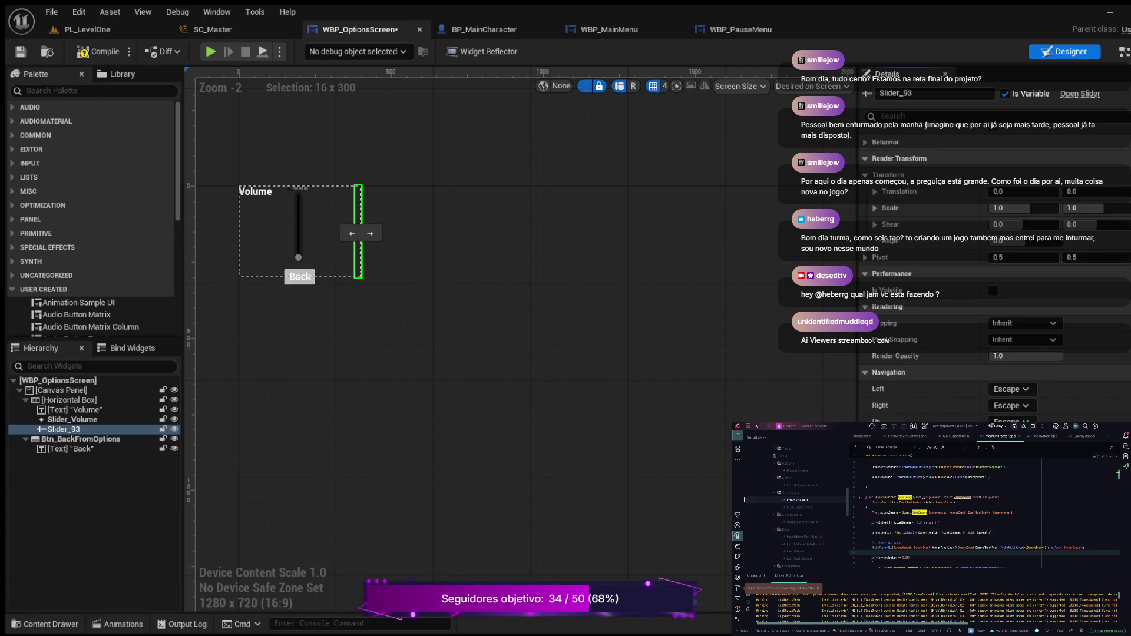
left_click(1122, 51)
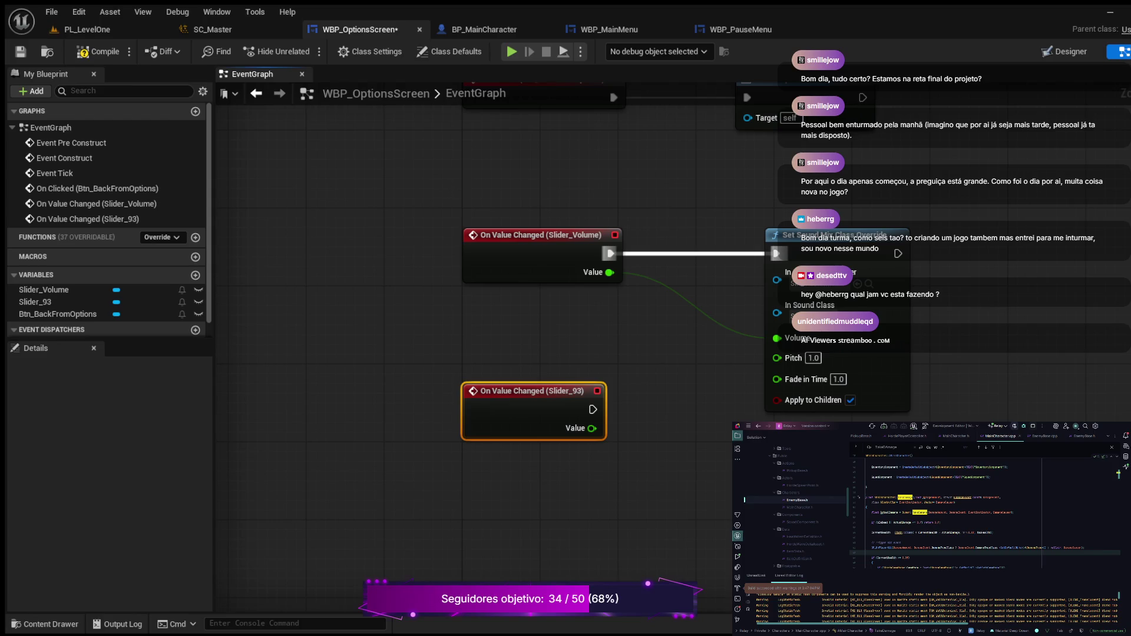
Wire On Value Changed (Slider_93) and its Value into Set Sound Mix Class Override's Volume, then compile.
key("ctrl+z")
key("ctrl+z")
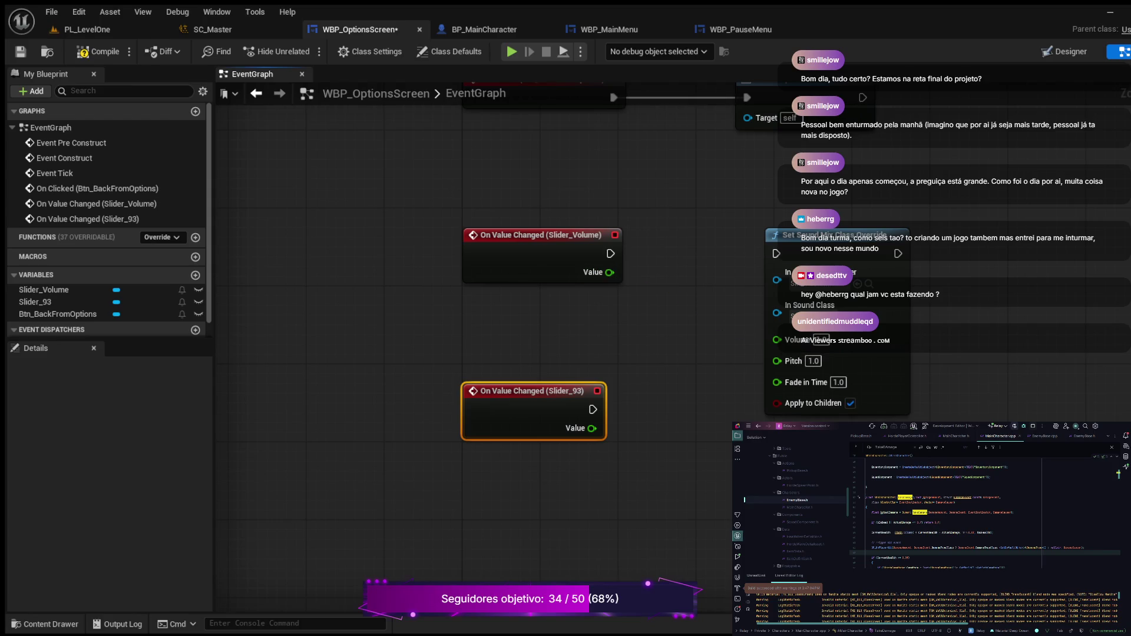
left_click_drag(593, 409, 776, 253)
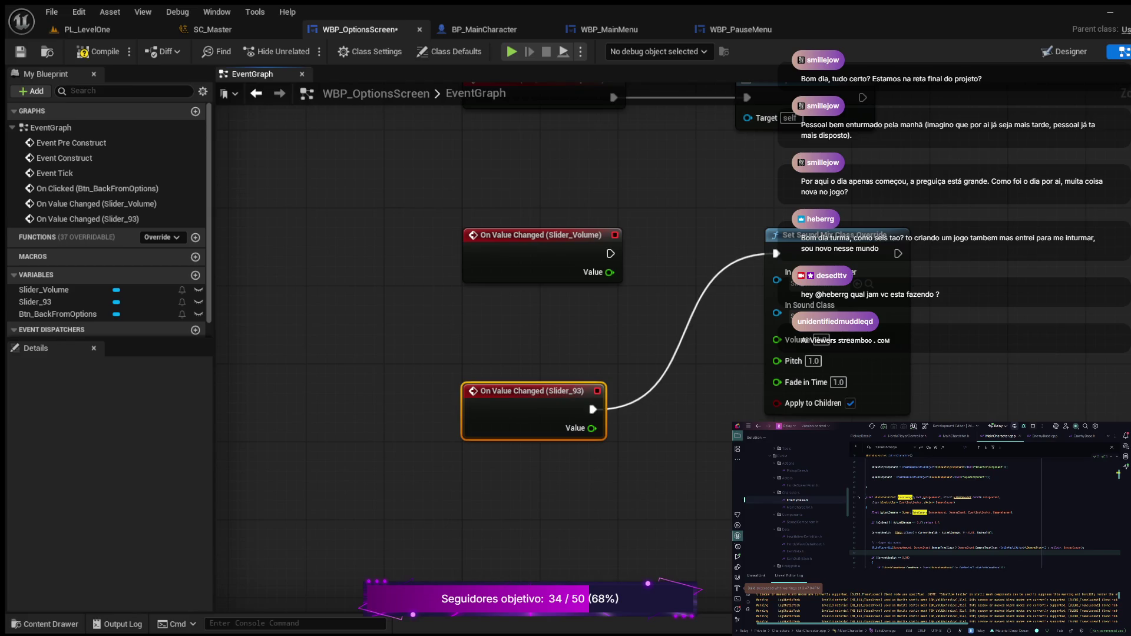
left_click_drag(592, 428, 776, 339)
left_click(97, 51)
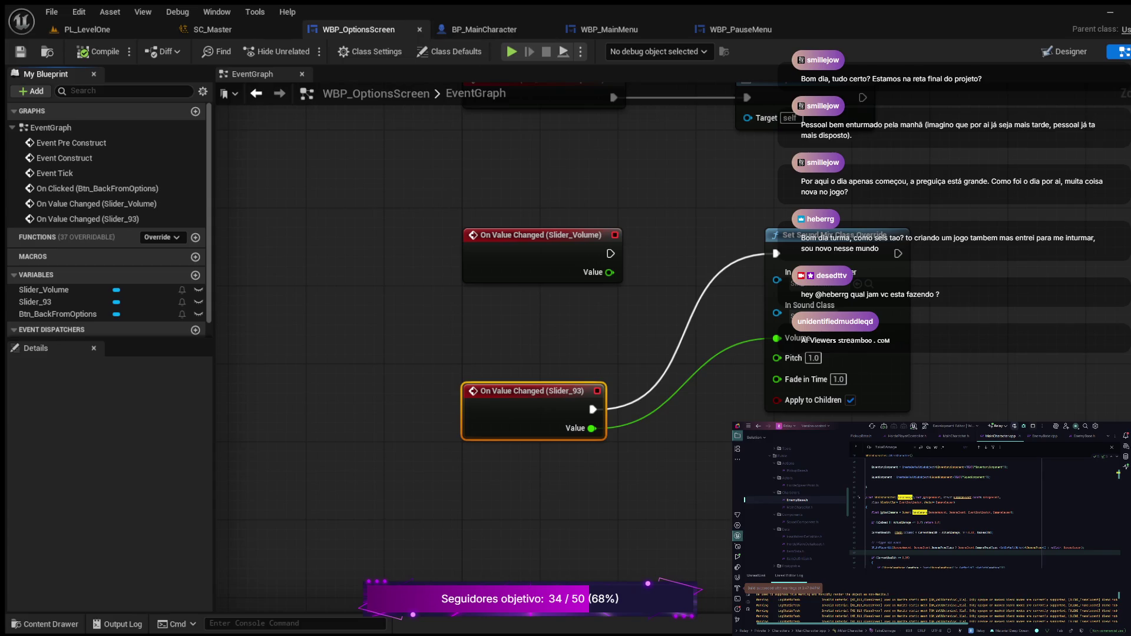
left_click(1067, 51)
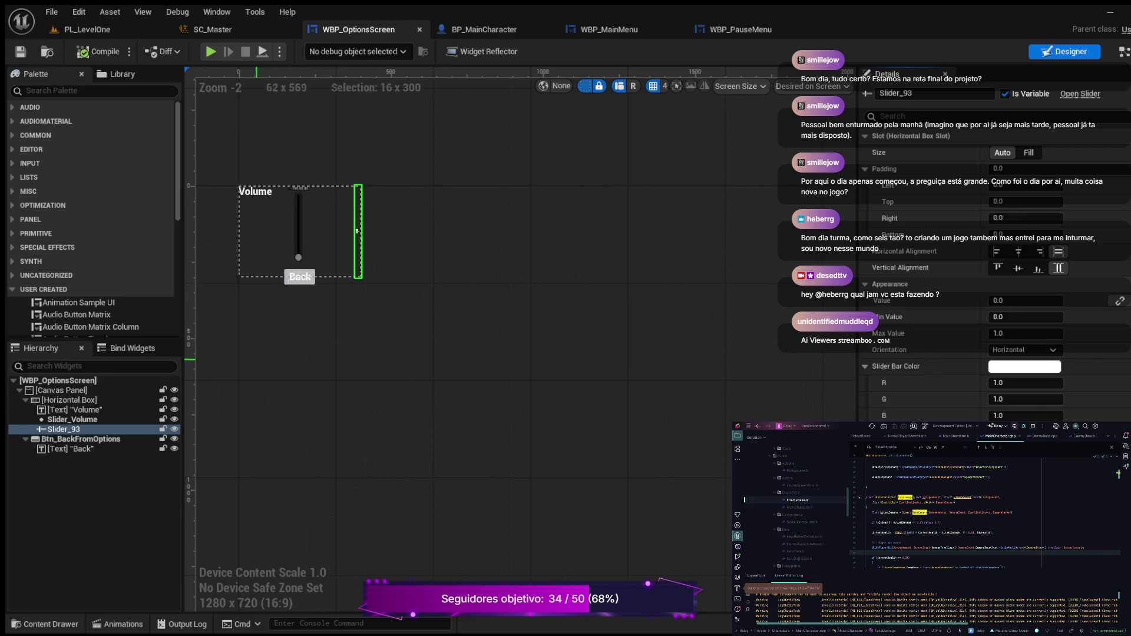
Zoom in on Slider_93 and set its horizontal and vertical alignment to Center.
left_click(298, 230)
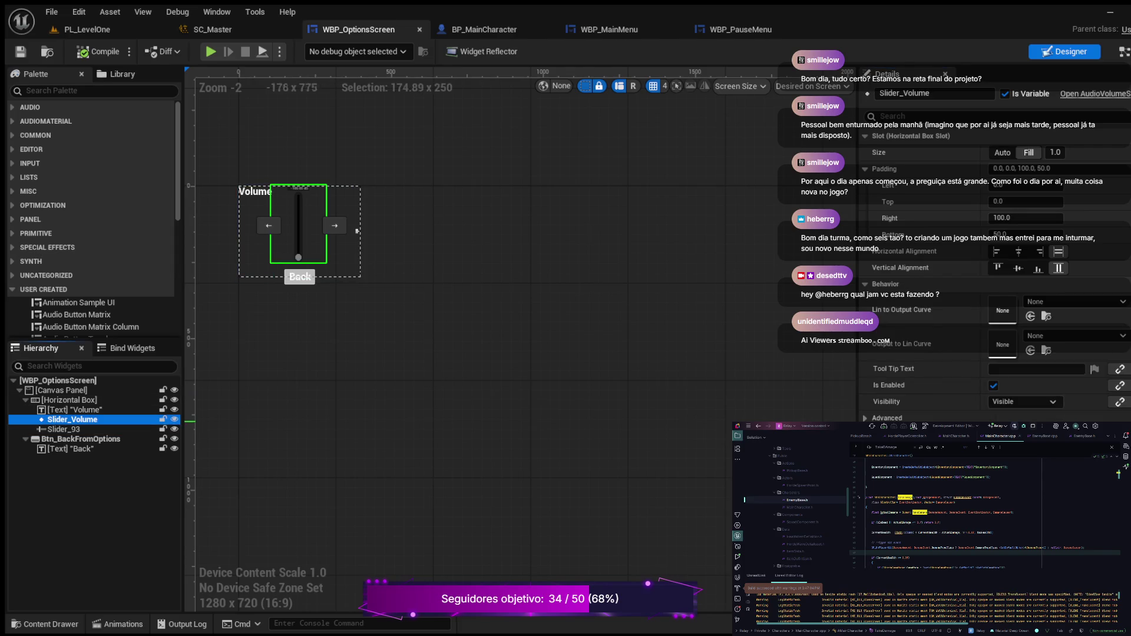
left_click(273, 231)
scroll(273, 231, "up", 4)
mouse_move(272, 231)
left_mouse_down()
mouse_move(349, 275)
mouse_move(440, 280)
left_mouse_up()
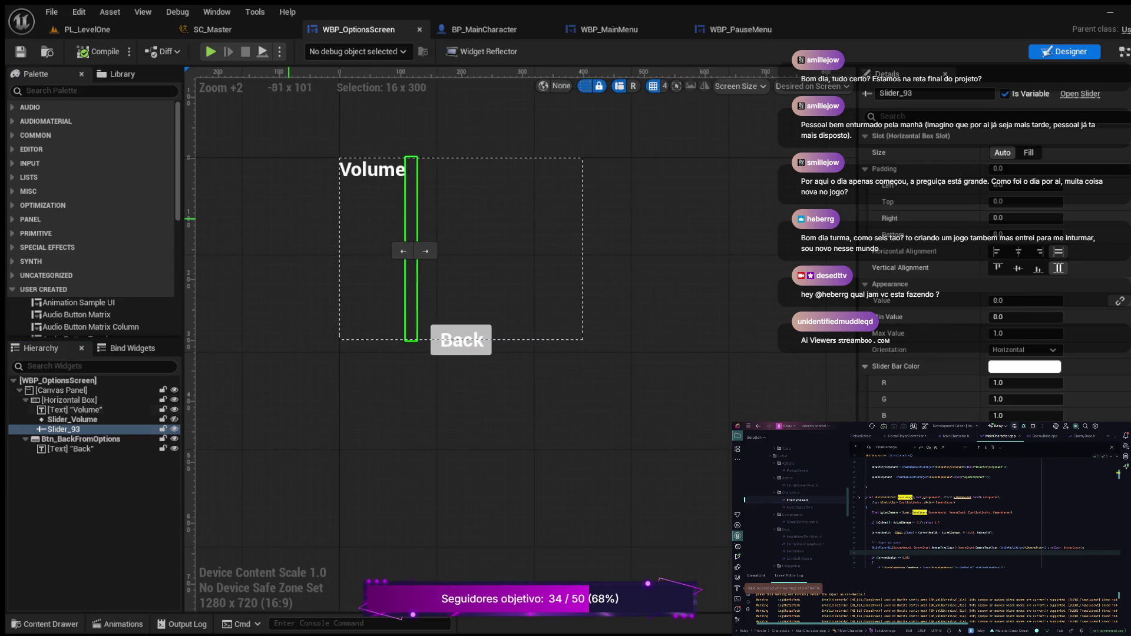
scroll(440, 279, "up", 5)
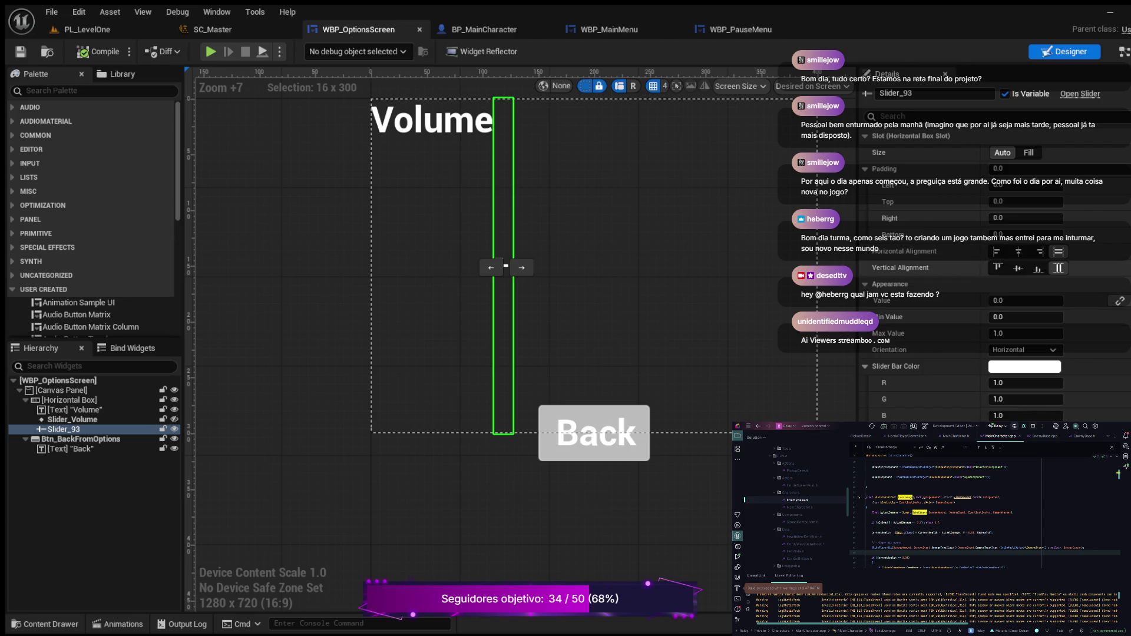
left_click(1018, 251)
left_click(1018, 268)
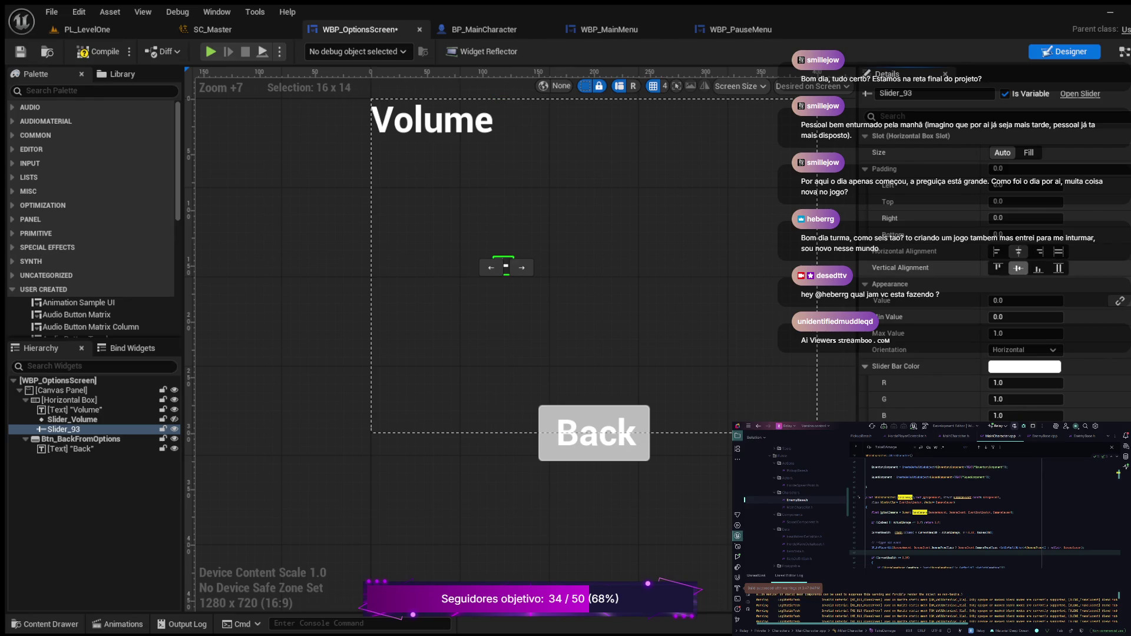
Restore Slider_93's horizontal and vertical alignment to Fill, compile, and start Play.
scroll(518, 251, "up", 7)
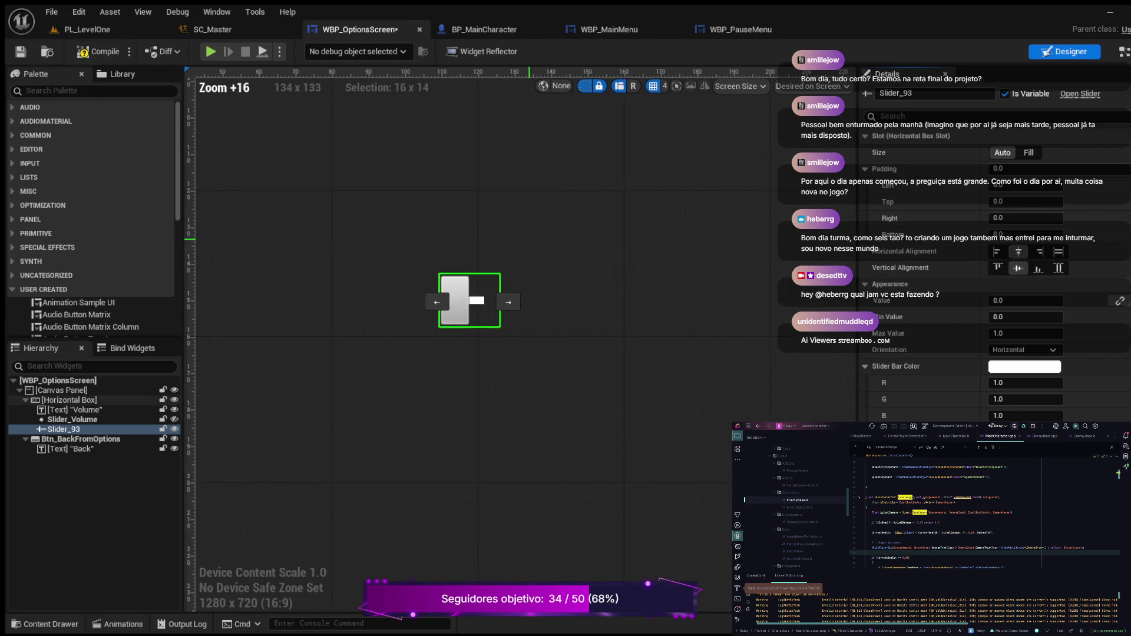
scroll(539, 248, "down", 3)
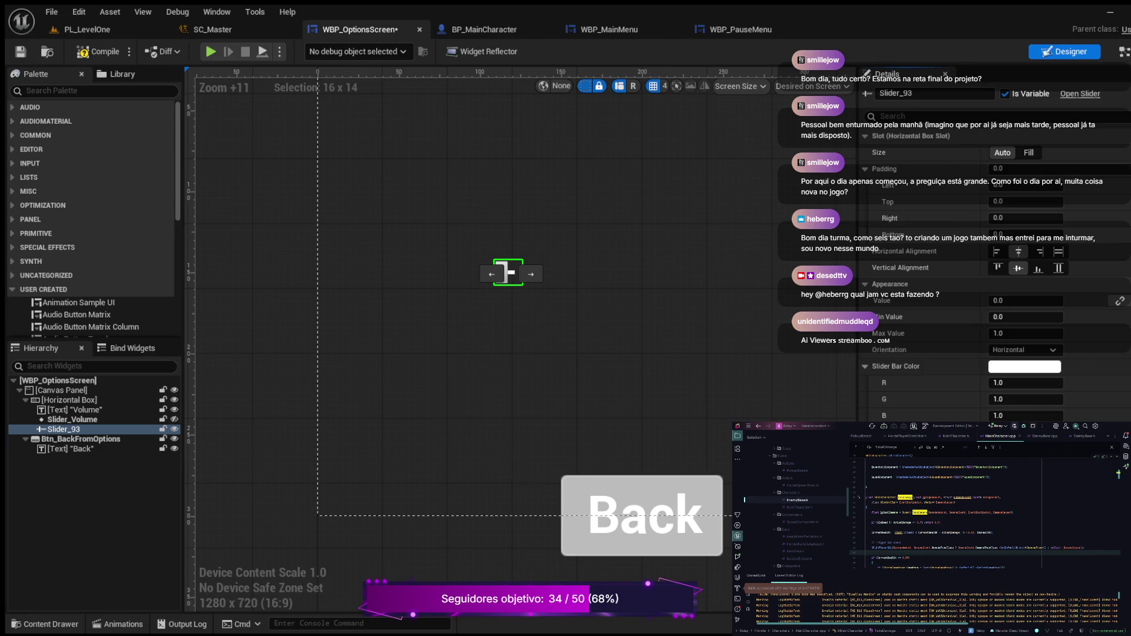
left_click(1059, 252)
left_click(1059, 268)
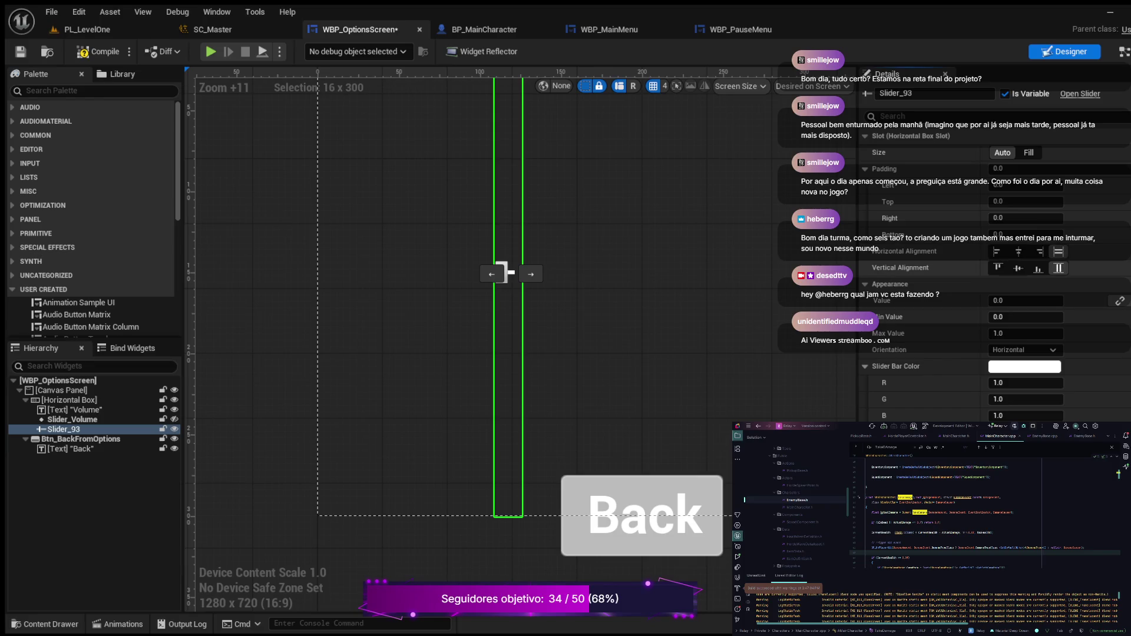
left_click(95, 51)
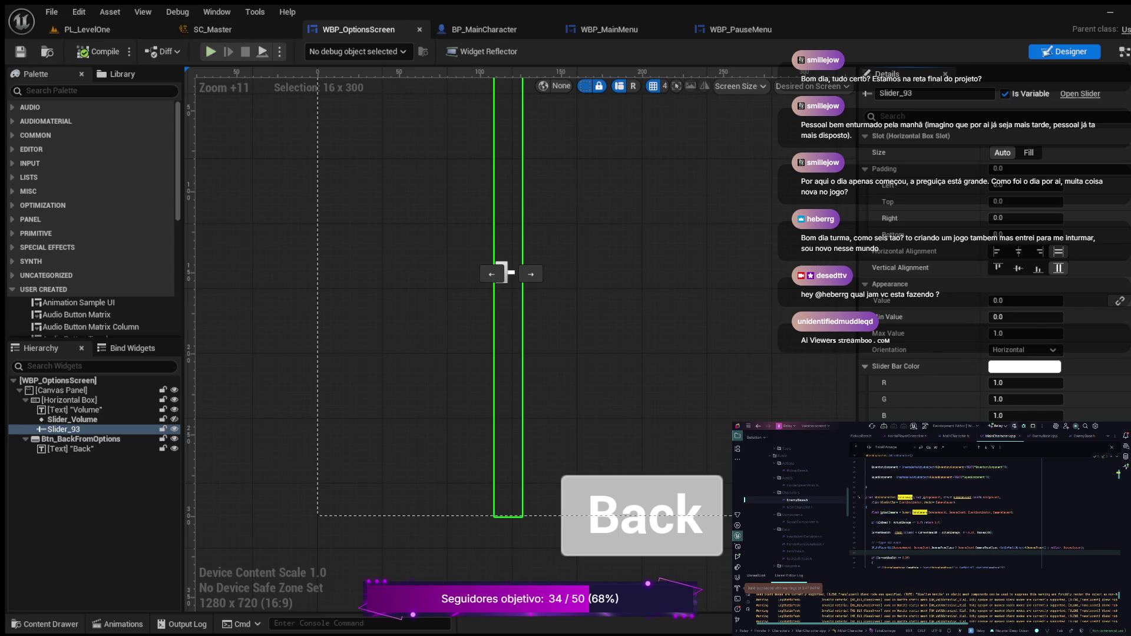
left_click(211, 52)
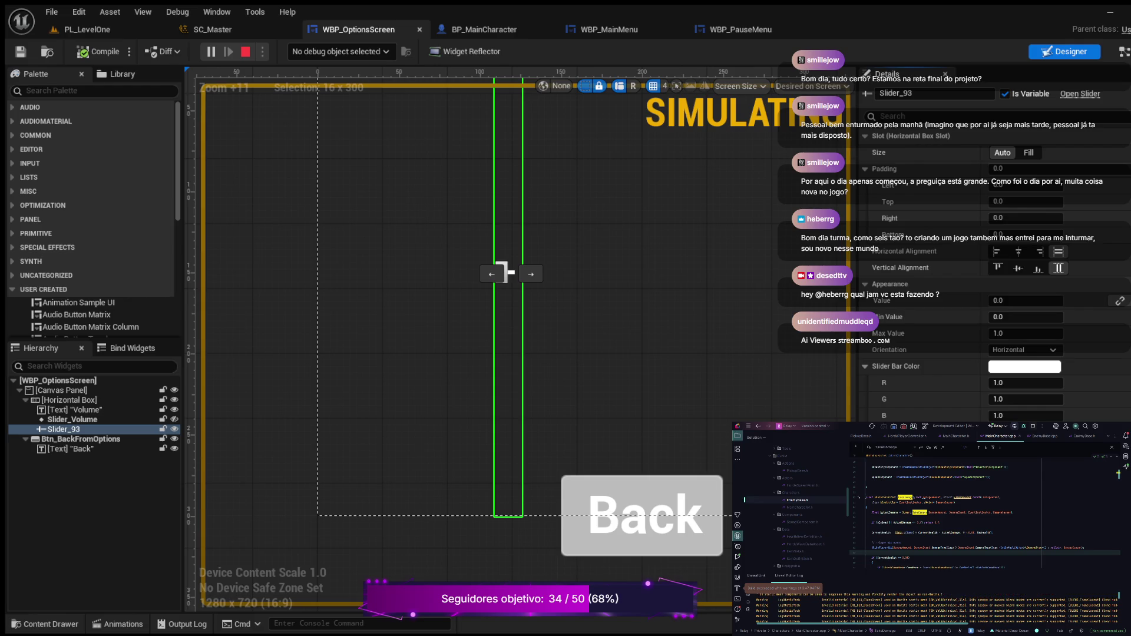
Stop the simulation, run another test with Alt+S, stop it, and select Slider_Volume.
key("Escape")
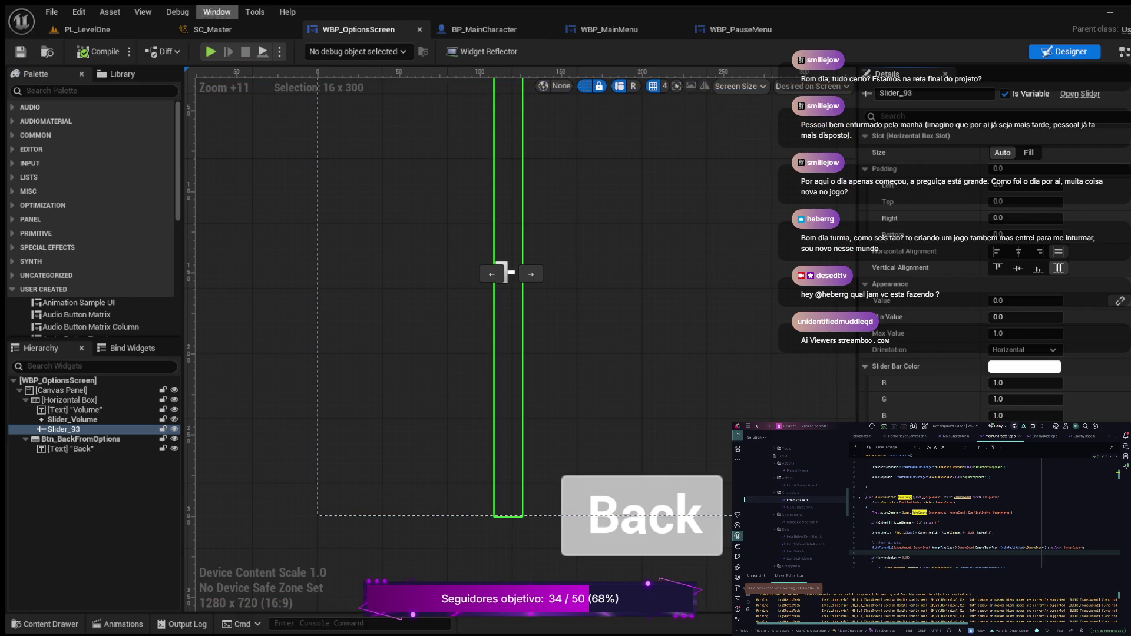
key("alt+s")
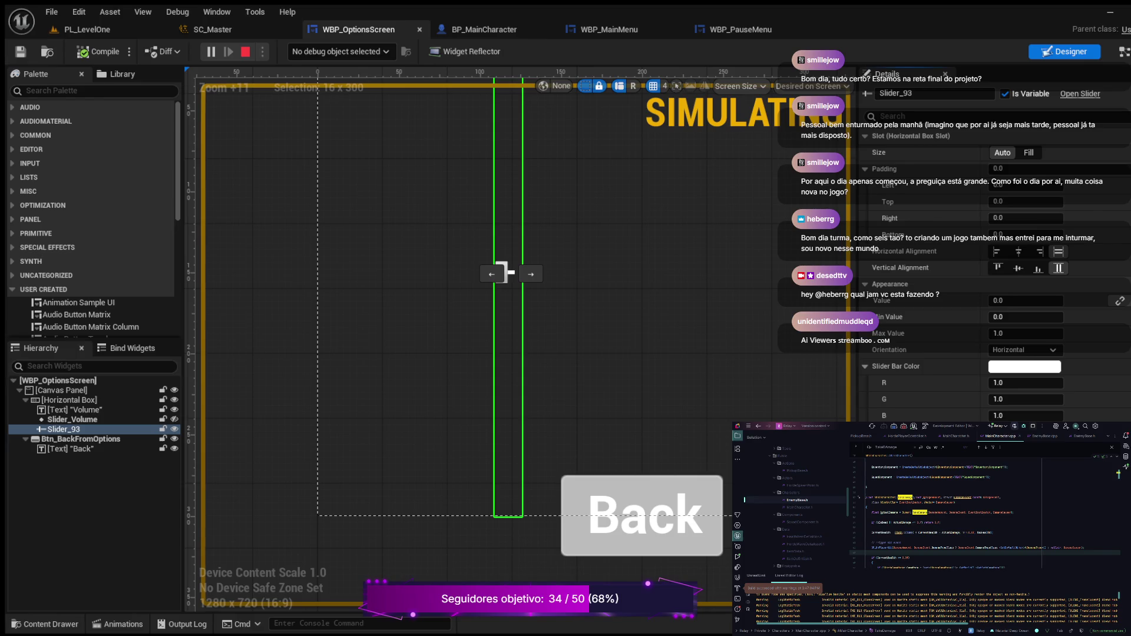
key("Escape")
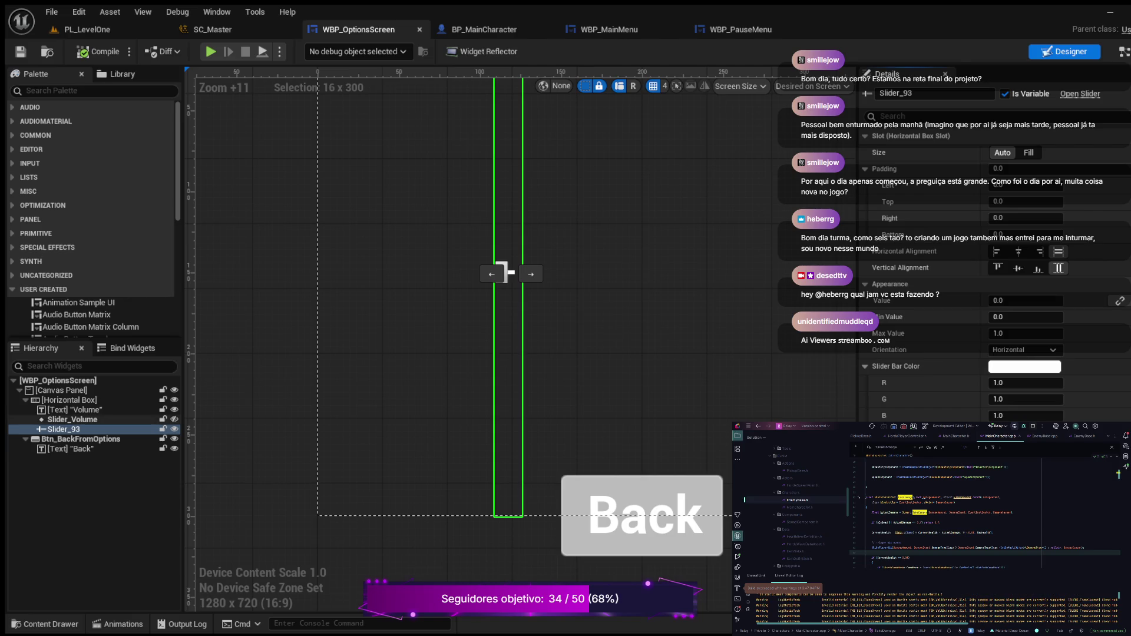
left_click(72, 419)
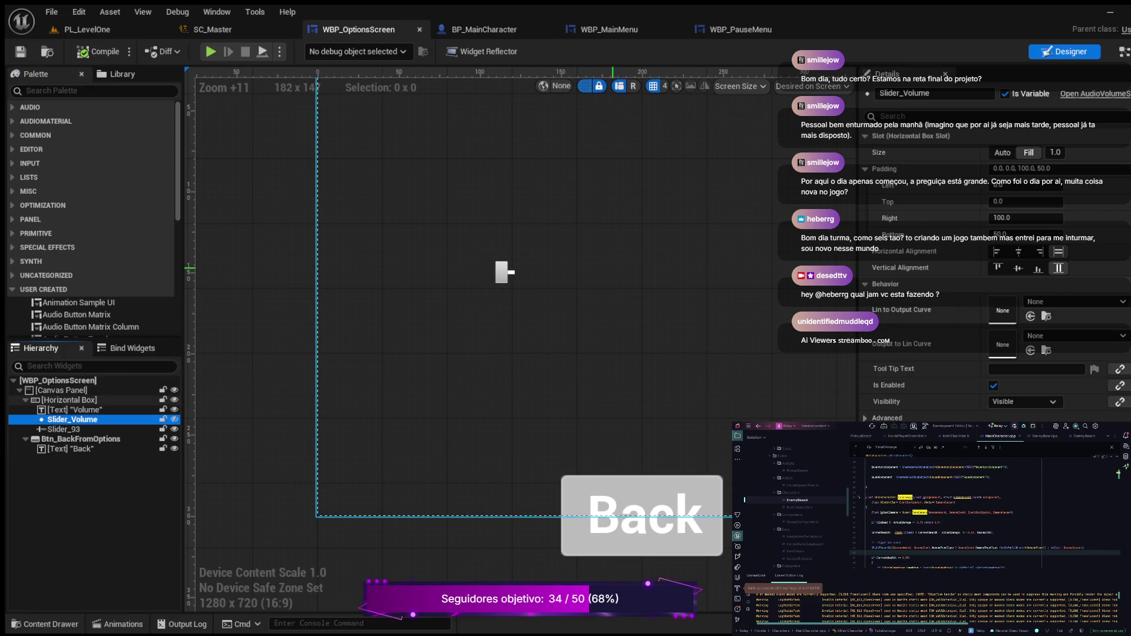
Delete the On Value Changed (Slider_Volume) event node from the graph and compile.
scroll(996, 265, "down", 8)
scroll(996, 247, "down", 10)
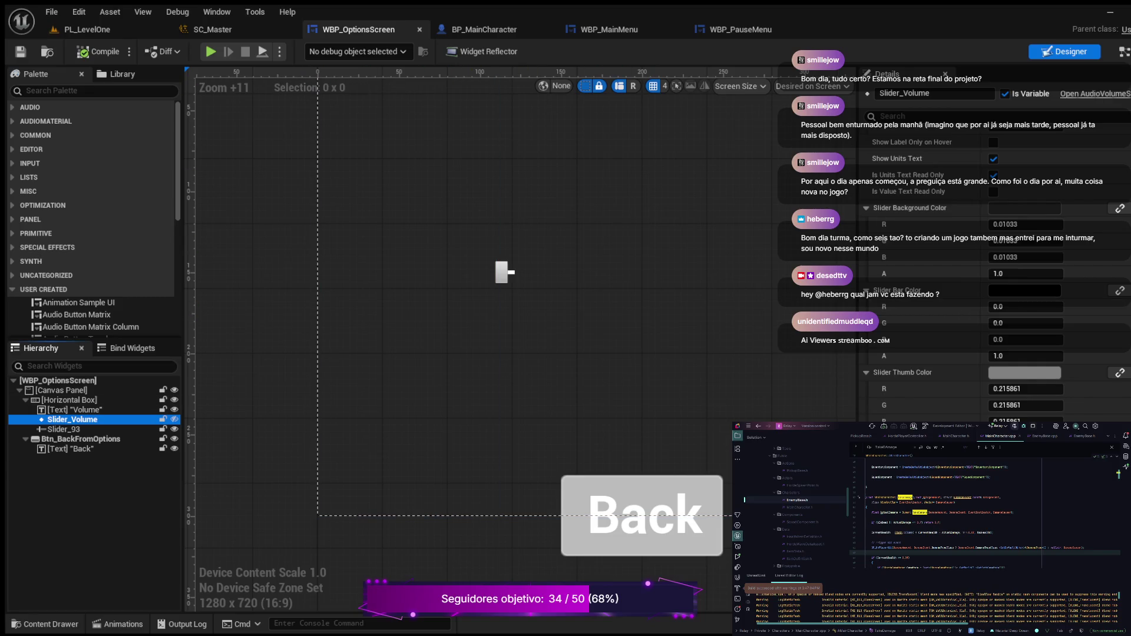
left_click(1123, 51)
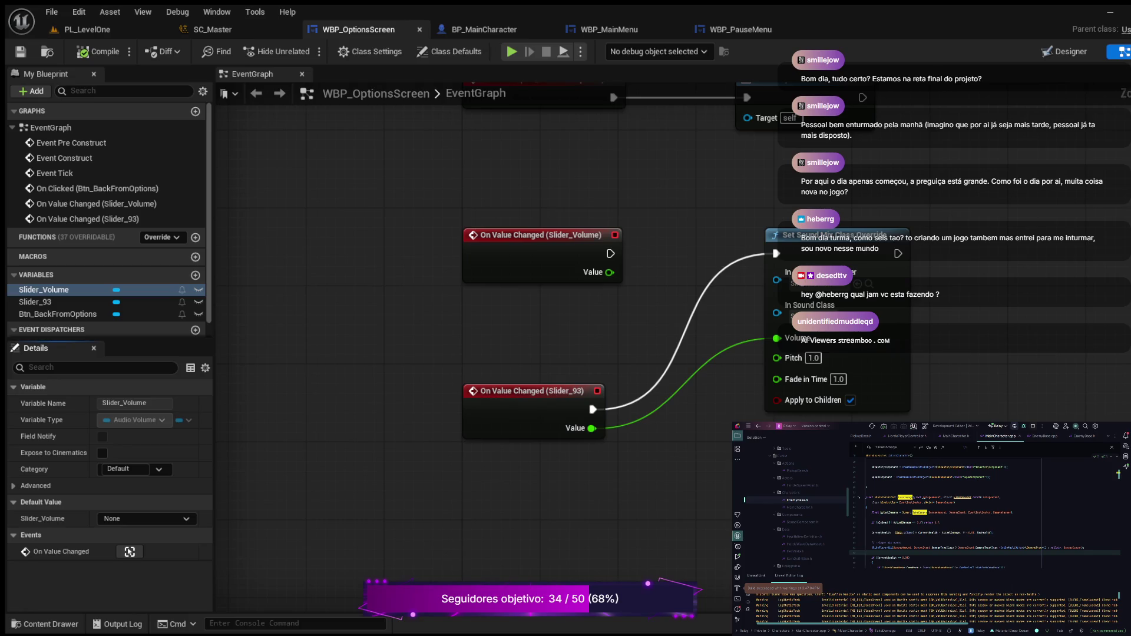
mouse_move(704, 175)
left_mouse_down()
mouse_move(610, 344)
mouse_move(601, 327)
left_mouse_up()
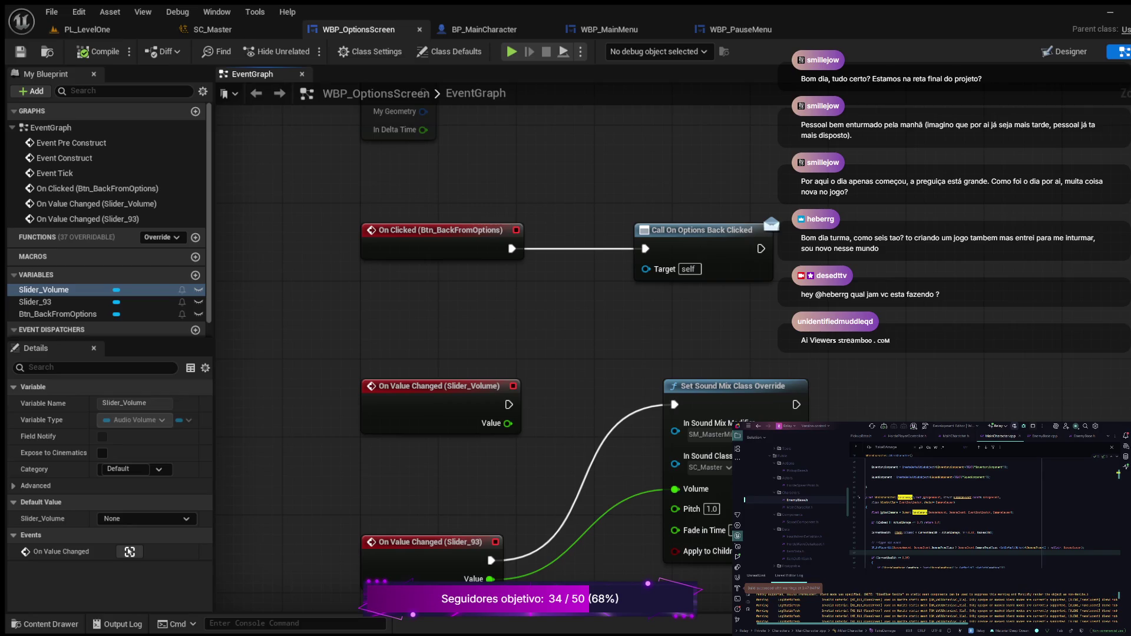
left_click_drag(341, 348, 526, 456)
key("Delete")
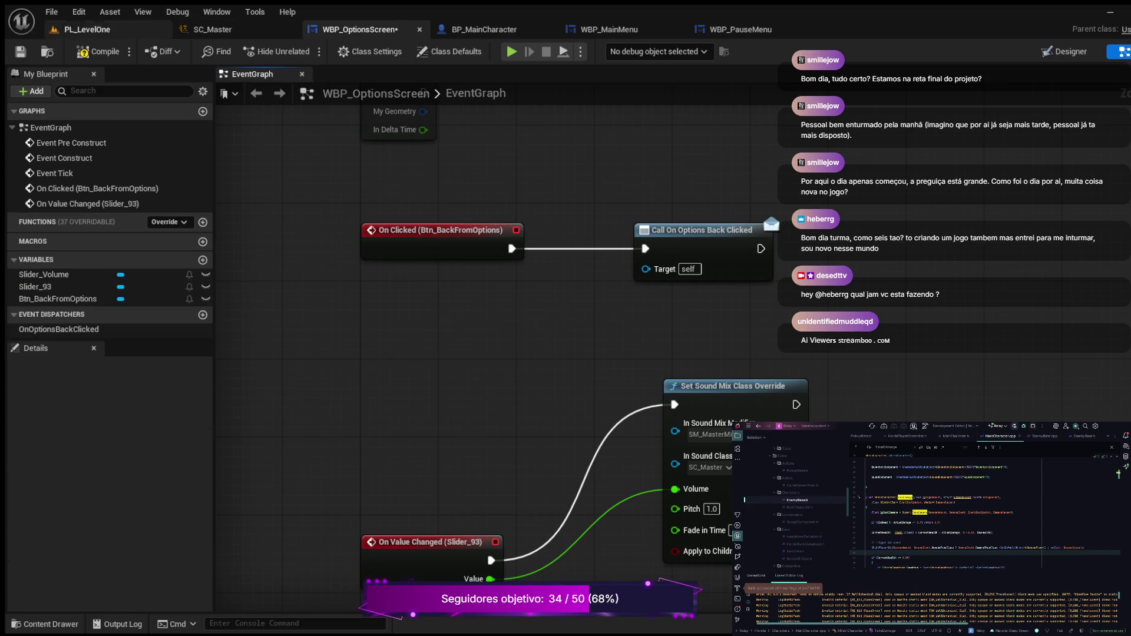
left_click(99, 52)
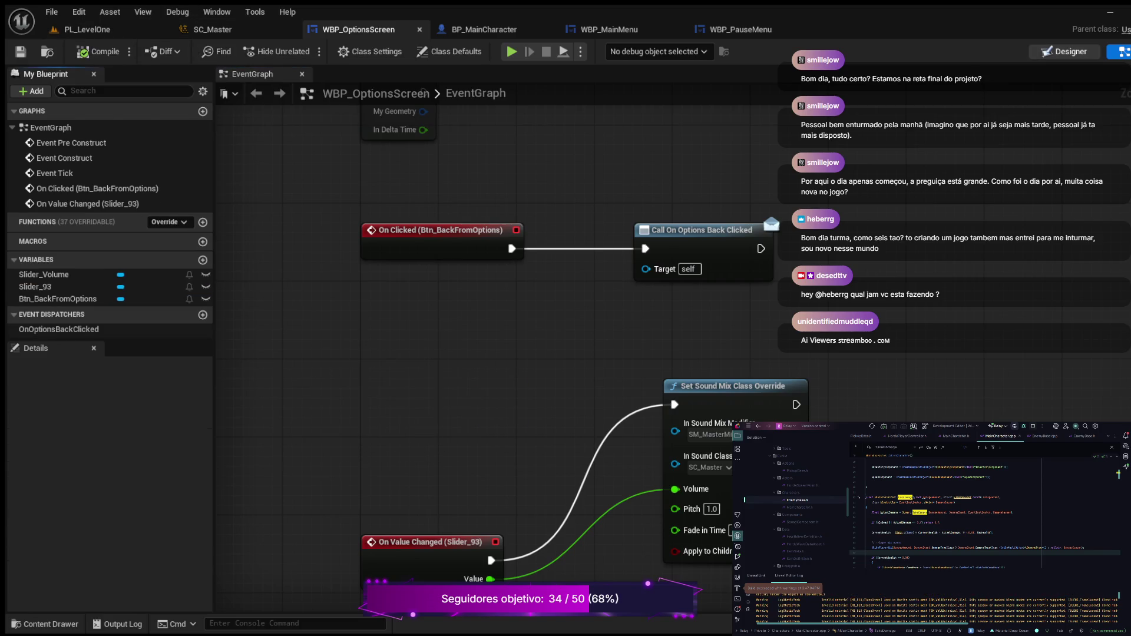
left_click(1064, 51)
scroll(214, 211, "up", 4)
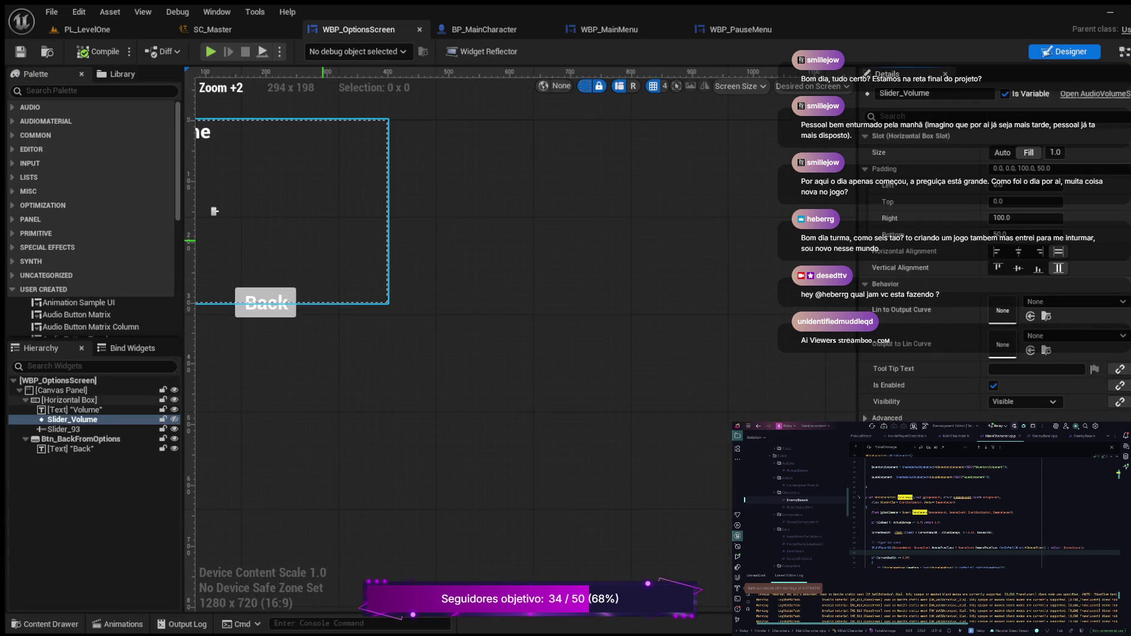
Delete the Slider_Volume widget from the Horizontal Box and compile.
scroll(416, 217, "up", 6)
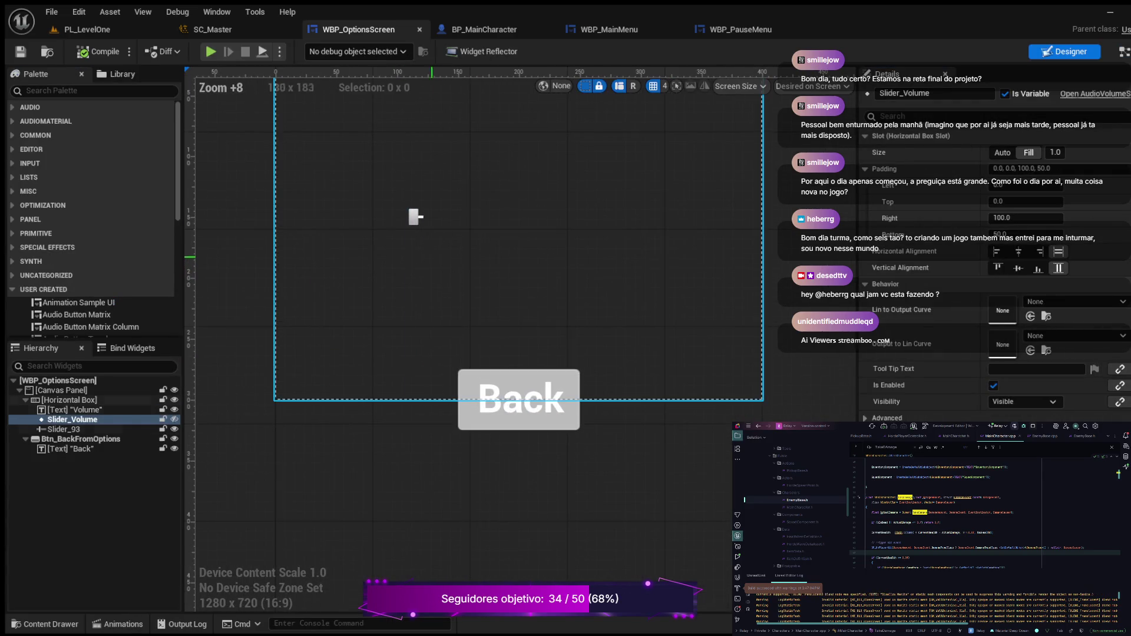
left_click(416, 217)
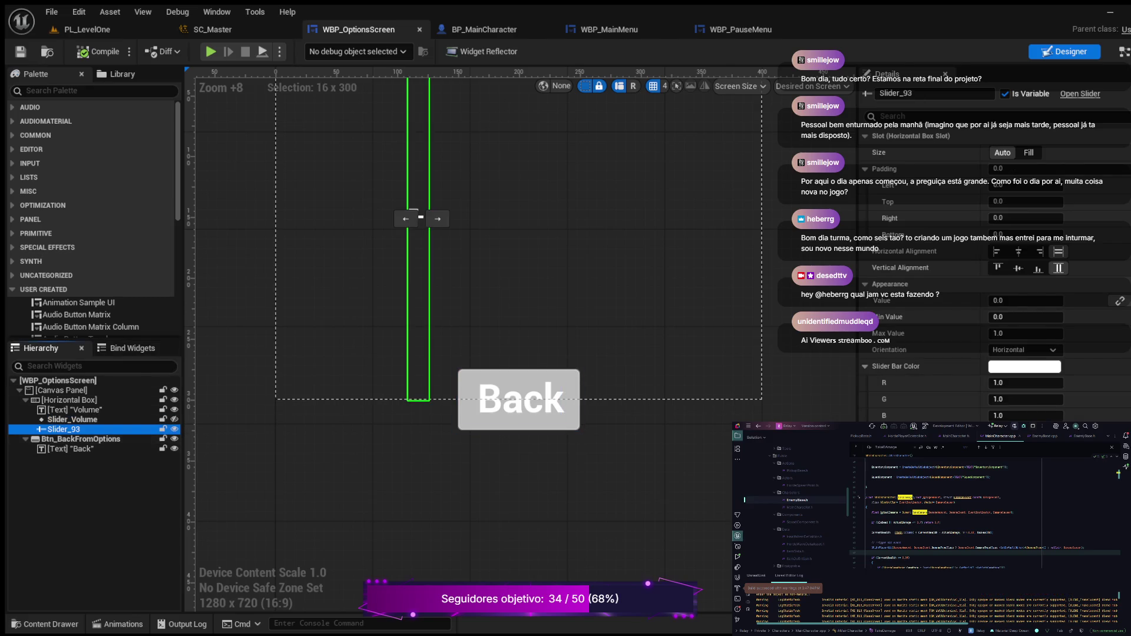
left_click(415, 217)
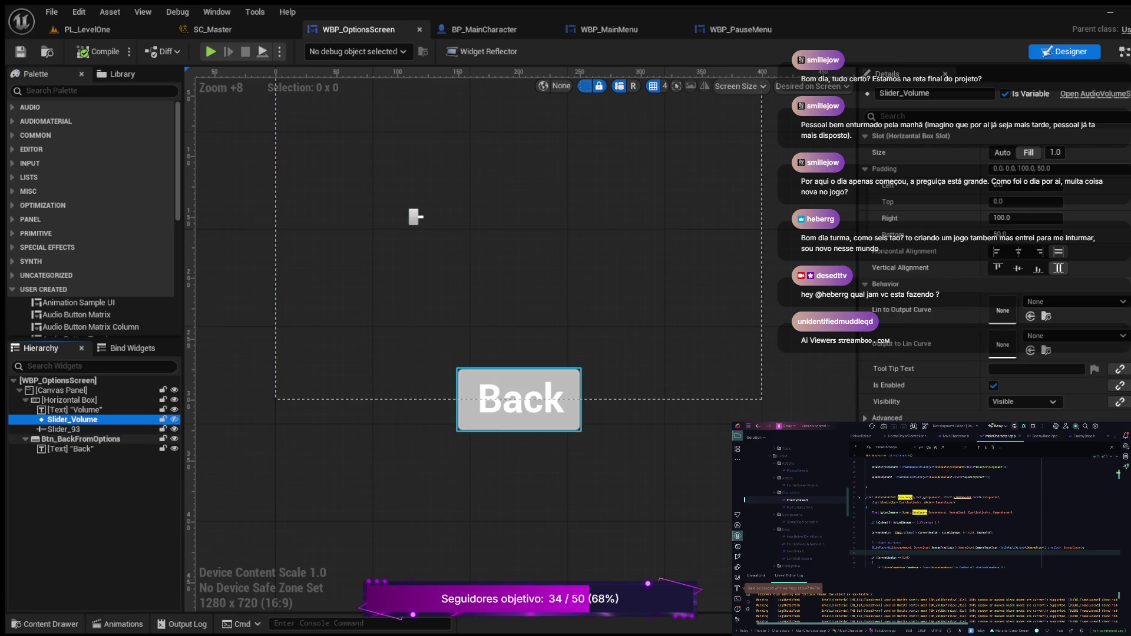
key("Delete")
left_click(98, 52)
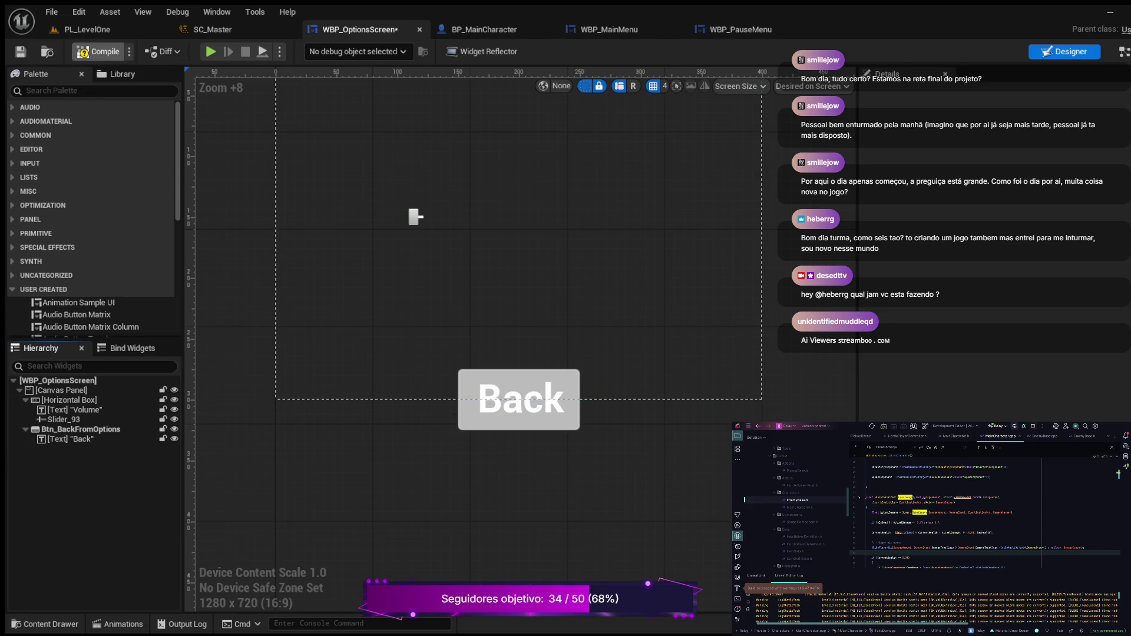
Select Slider_93, compile, and run an Alt+P test session before stopping it.
scroll(422, 186, "up", 2)
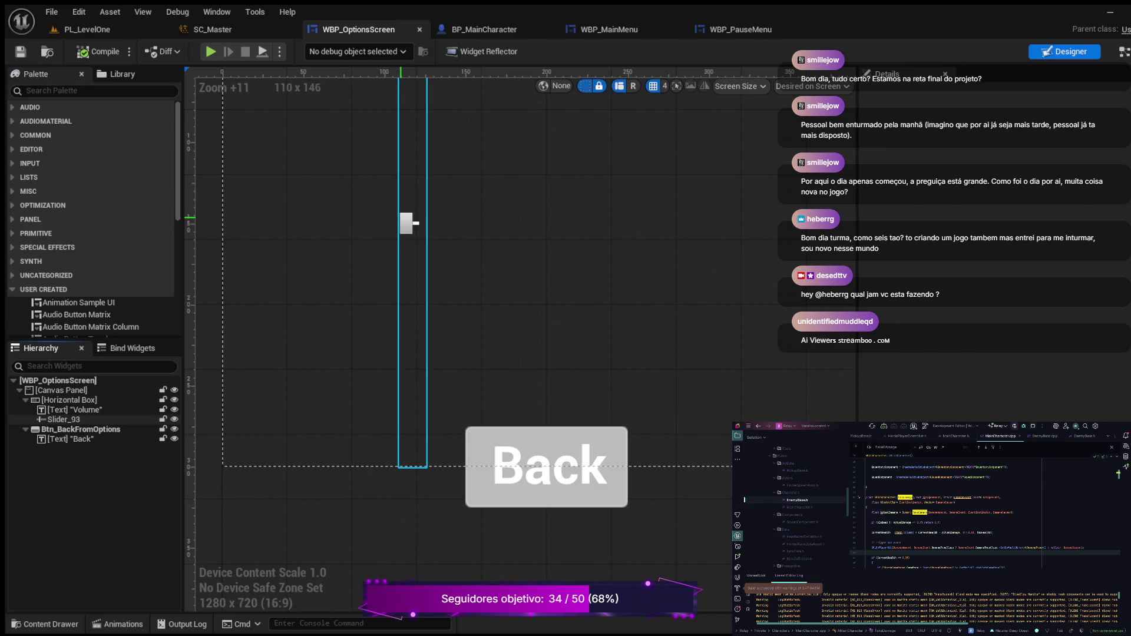
left_click(412, 224)
left_click_drag(412, 224, 411, 224)
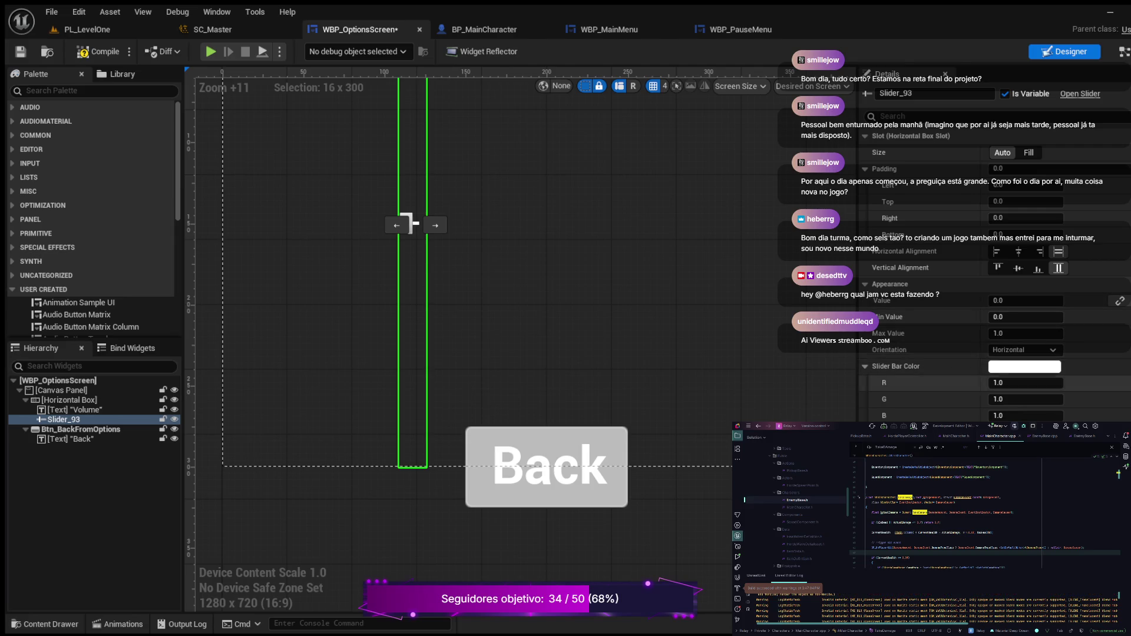
scroll(996, 265, "down", 10)
scroll(995, 265, "down", 3)
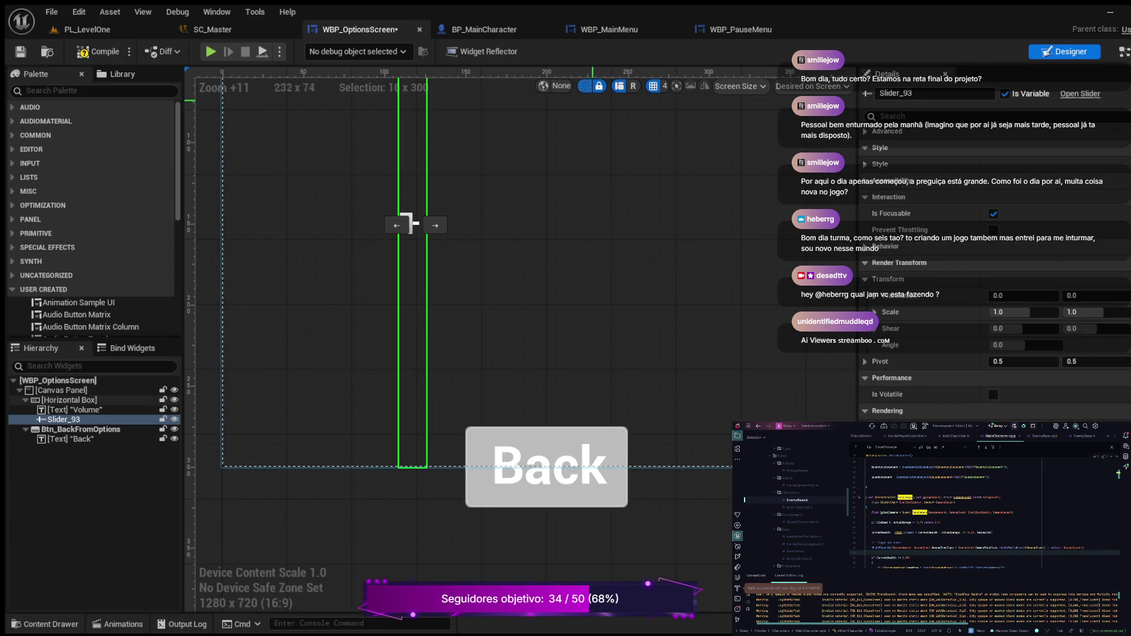
left_click(98, 52)
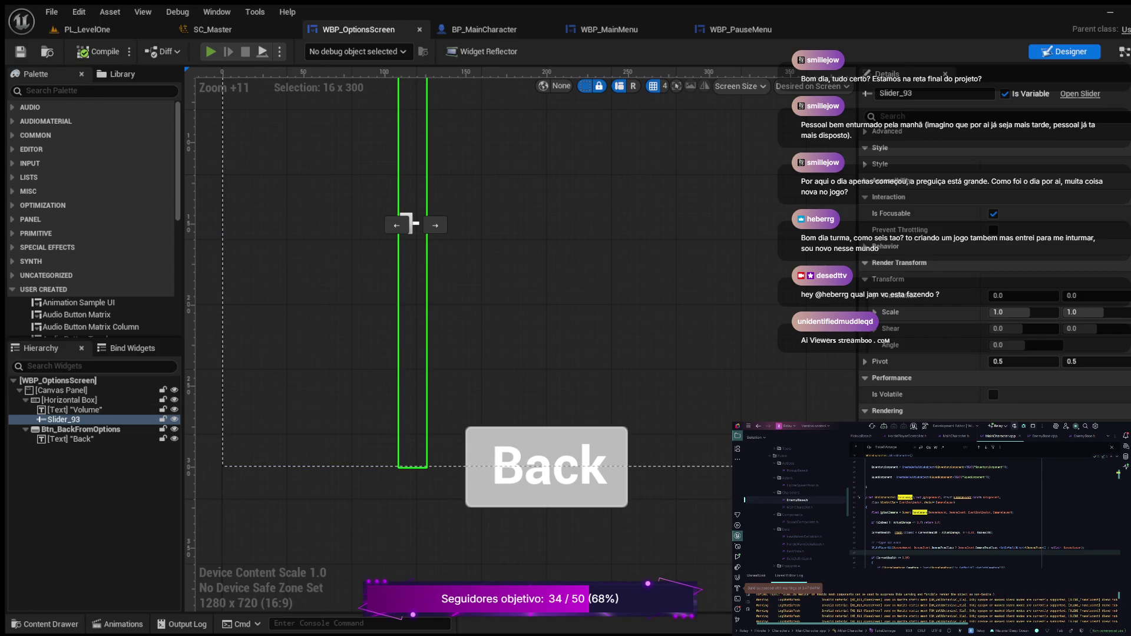
key("alt+p")
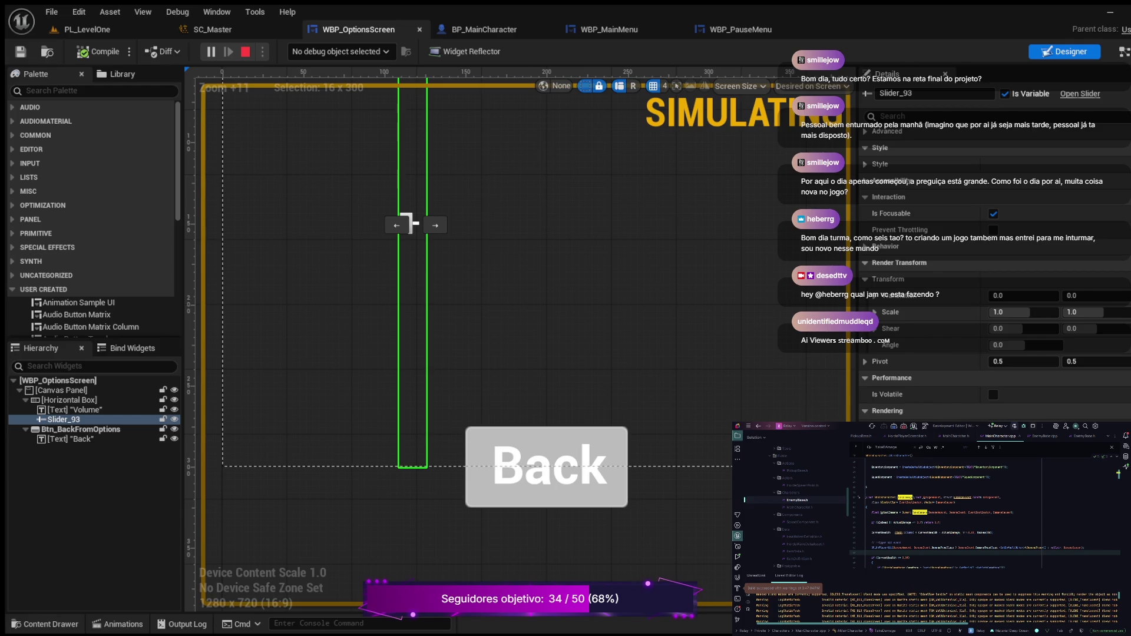
key("Escape")
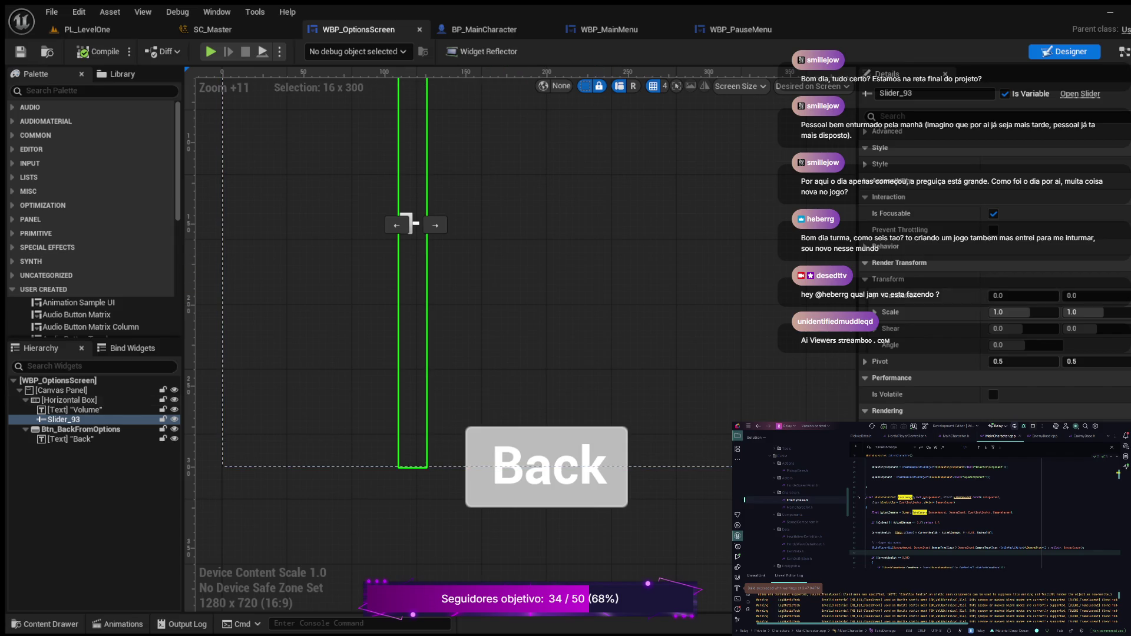
scroll(996, 248, "up", 10)
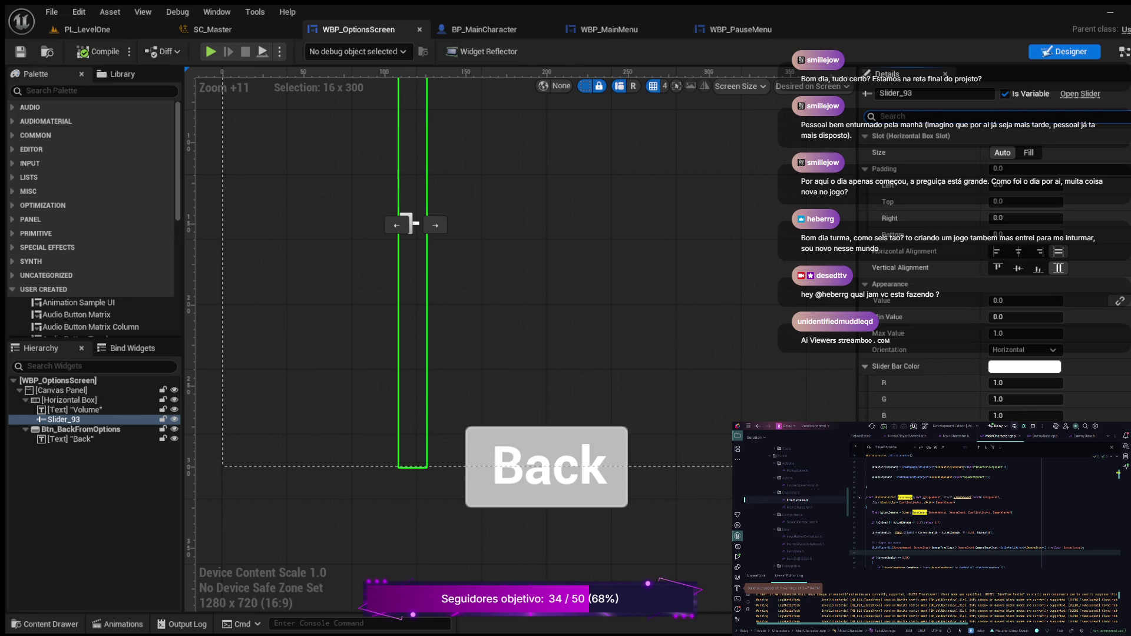
Set Slider_93's slot Size to Fill and compile.
type("def")
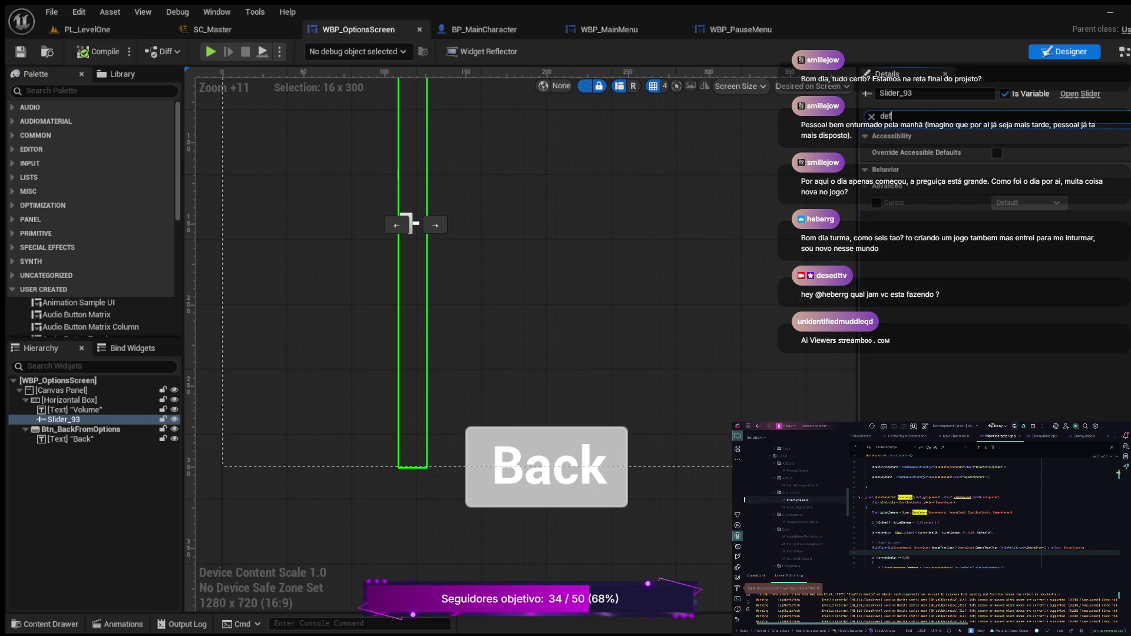
type("ault")
key("BackSpace")
key("BackSpace")
key("BackSpace")
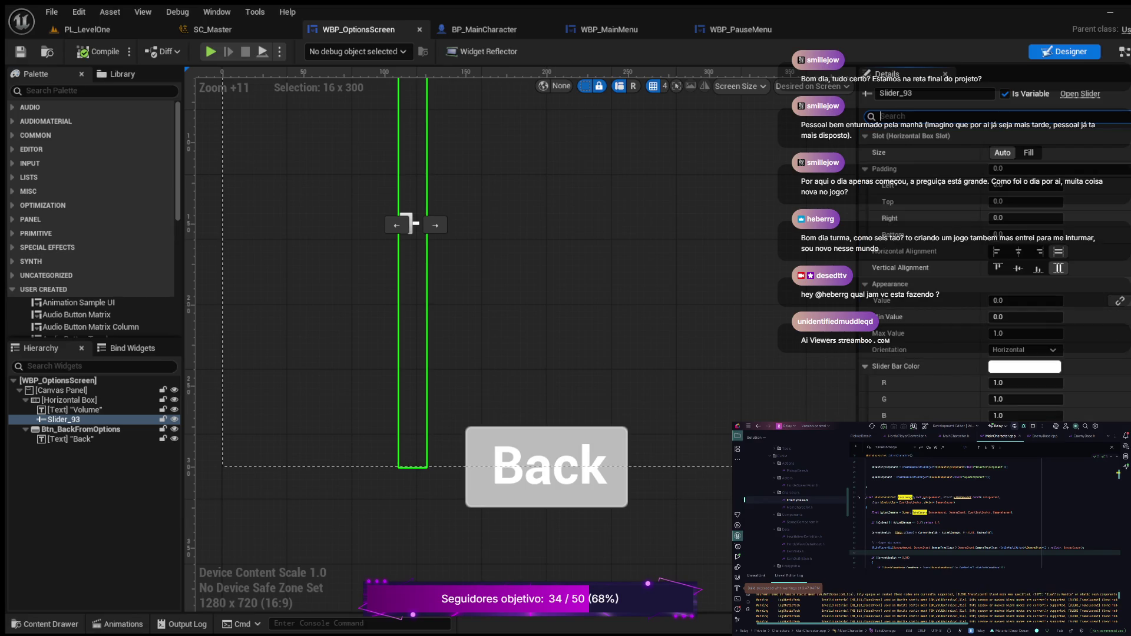
scroll(448, 337, "up", 5)
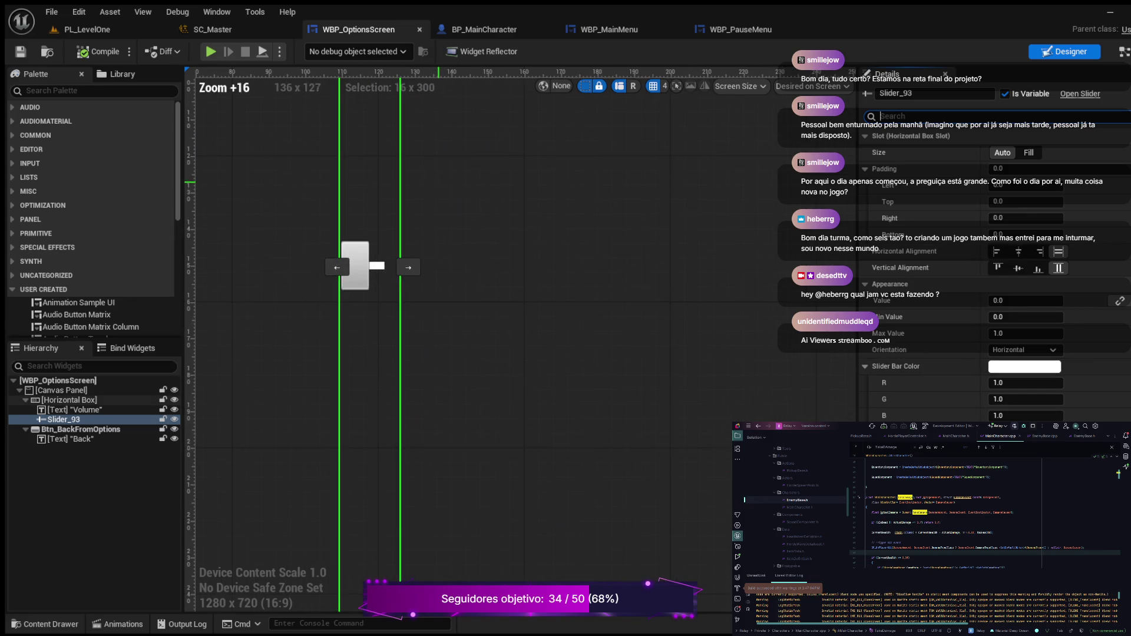
left_click_drag(448, 337, 602, 374)
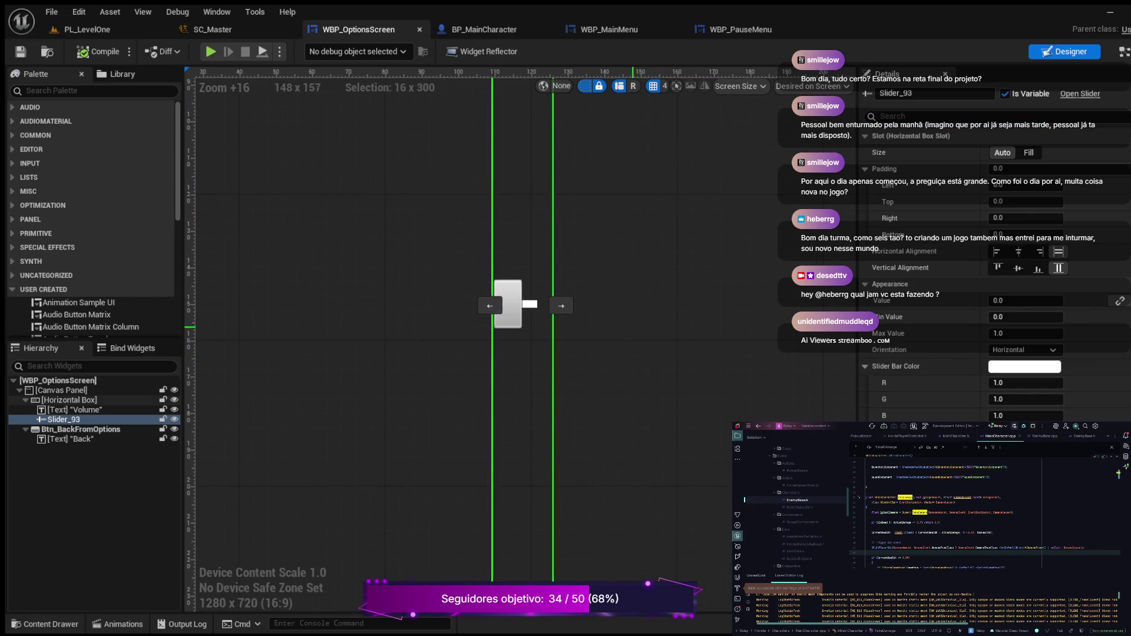
left_click(1028, 152)
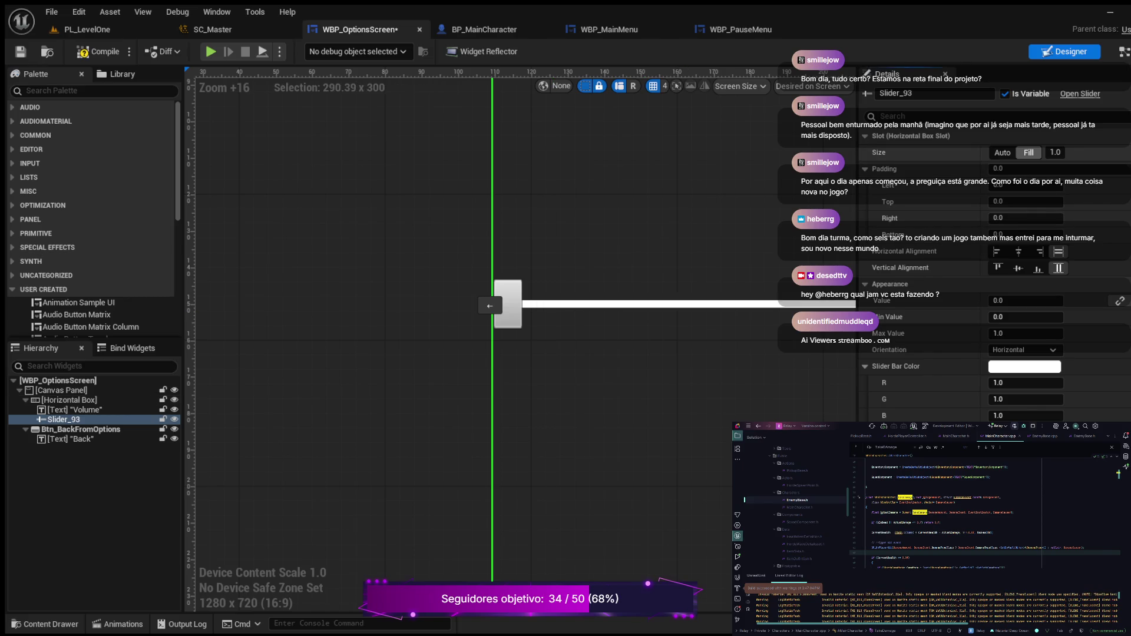
scroll(295, 355, "down", 9)
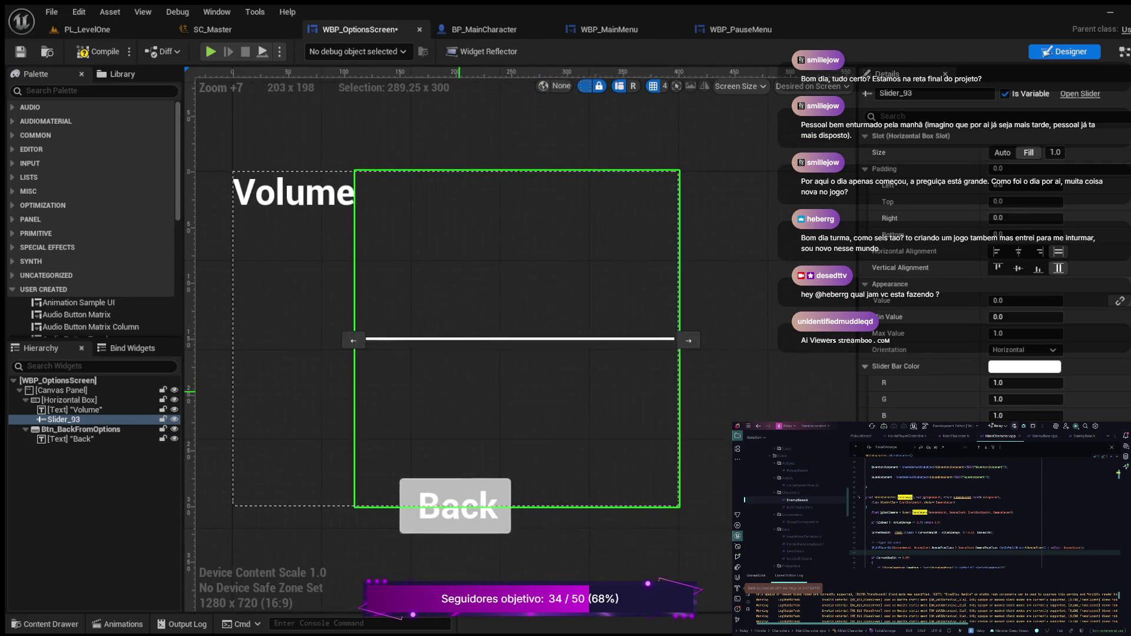
left_click_drag(295, 355, 370, 362)
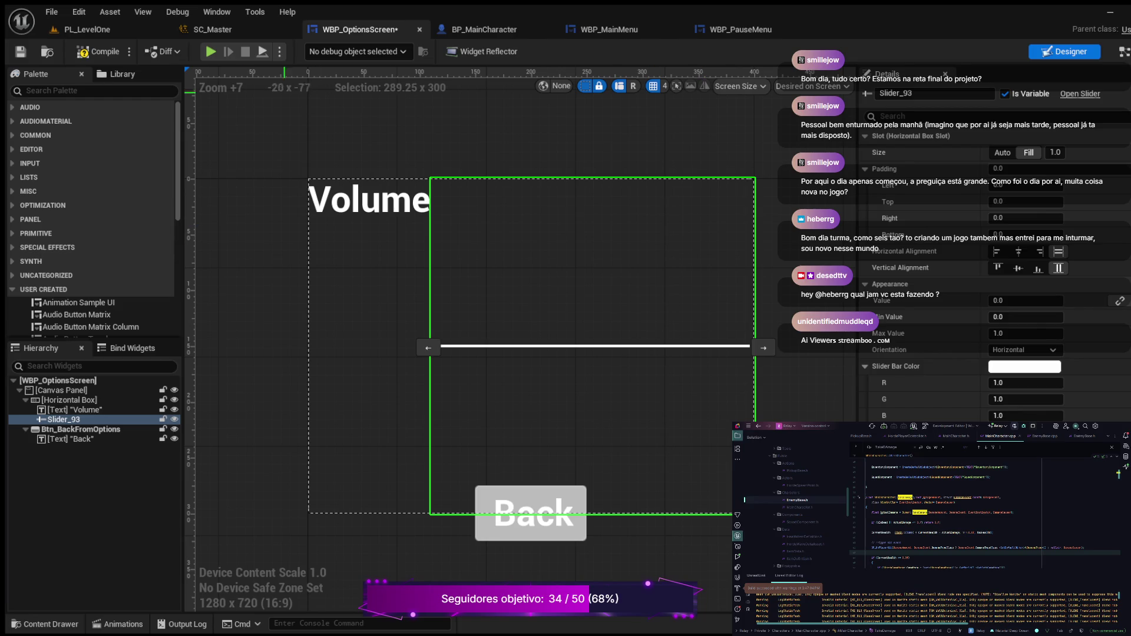
left_click(97, 51)
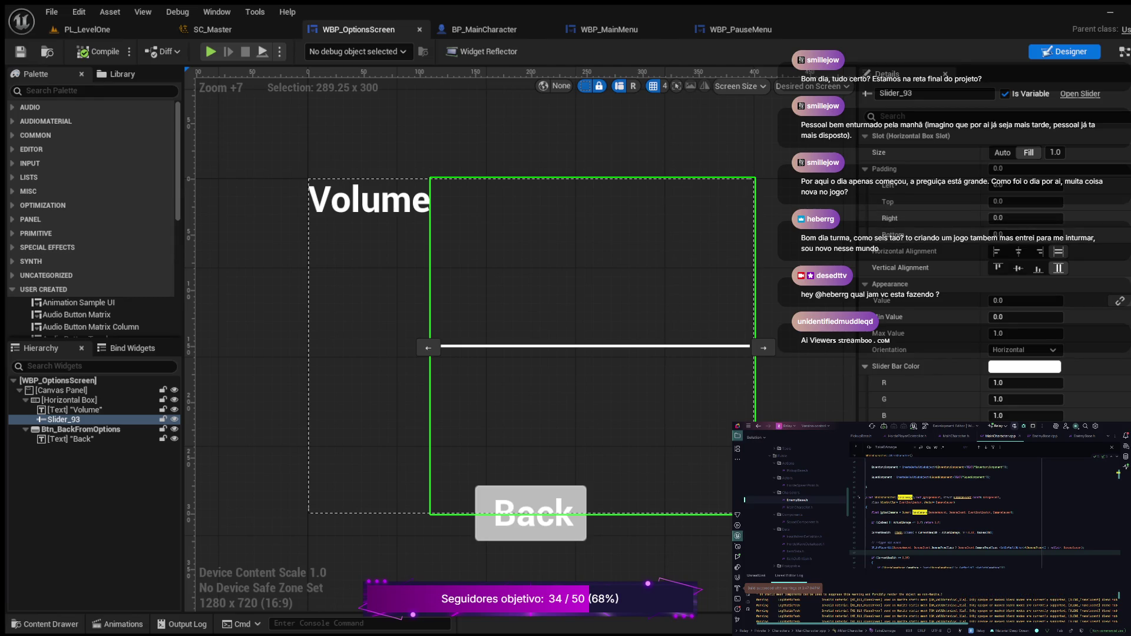
Give Slider_93 Fill horizontal and Center vertical alignment, compile and save, and start Play.
left_click(1018, 252)
left_click(1019, 268)
scroll(555, 330, "up", 3)
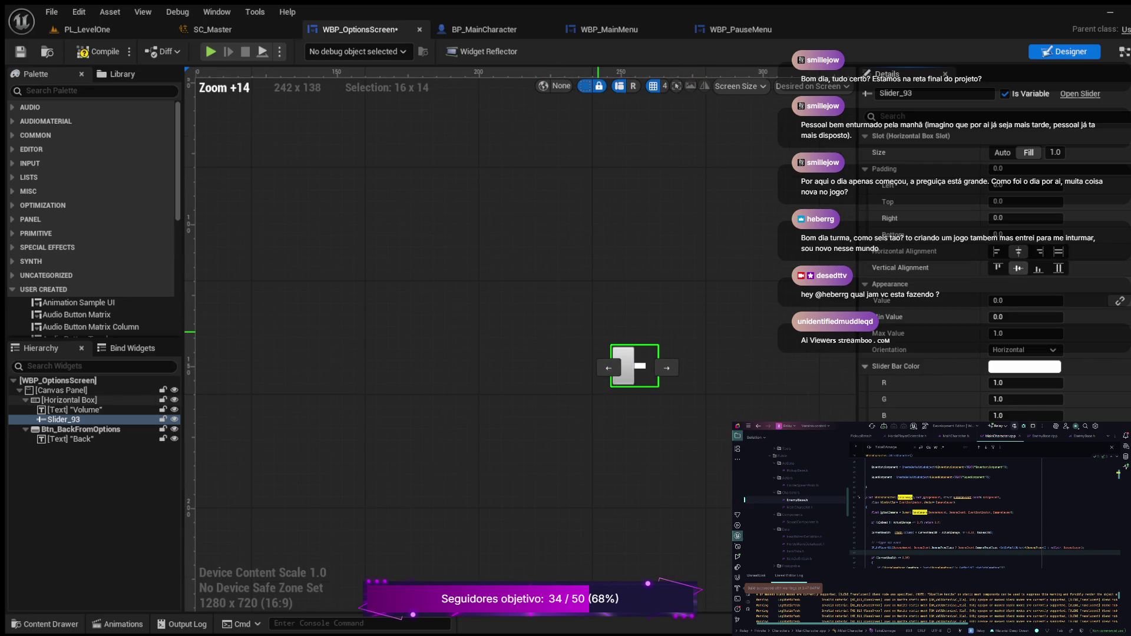
scroll(593, 330, "down", 1)
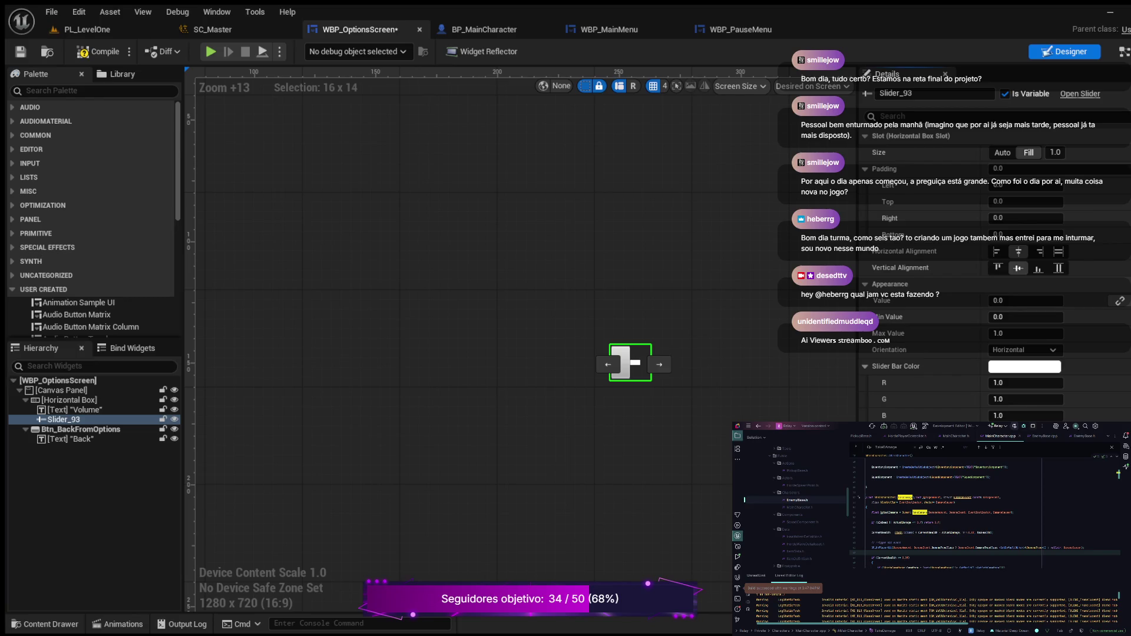
left_click(1058, 252)
scroll(617, 298, "down", 6)
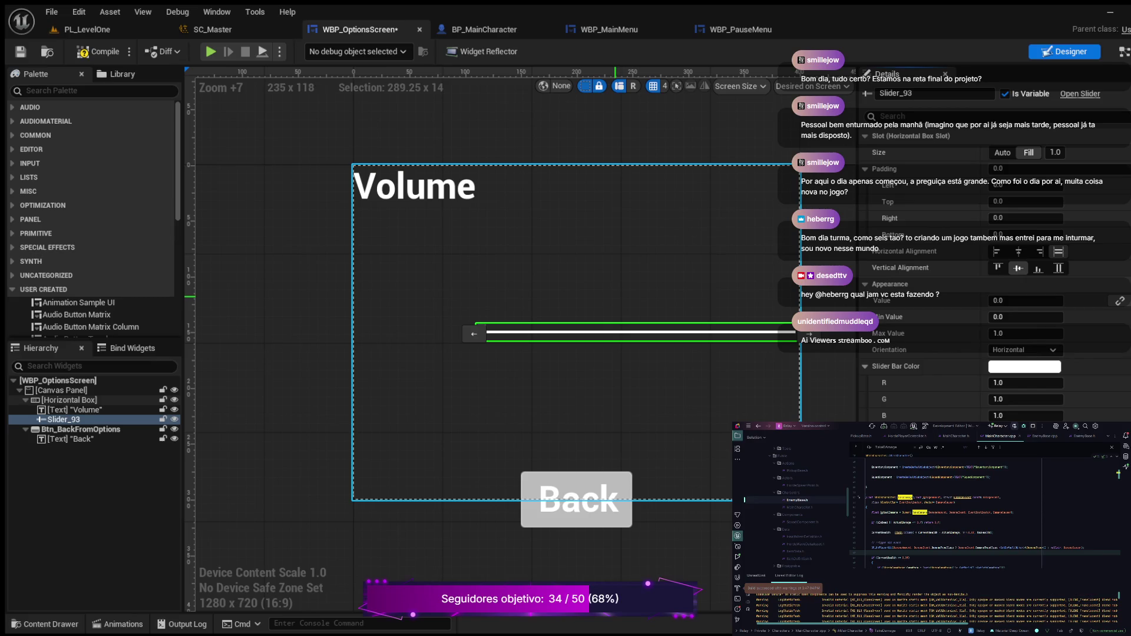
left_click(99, 52)
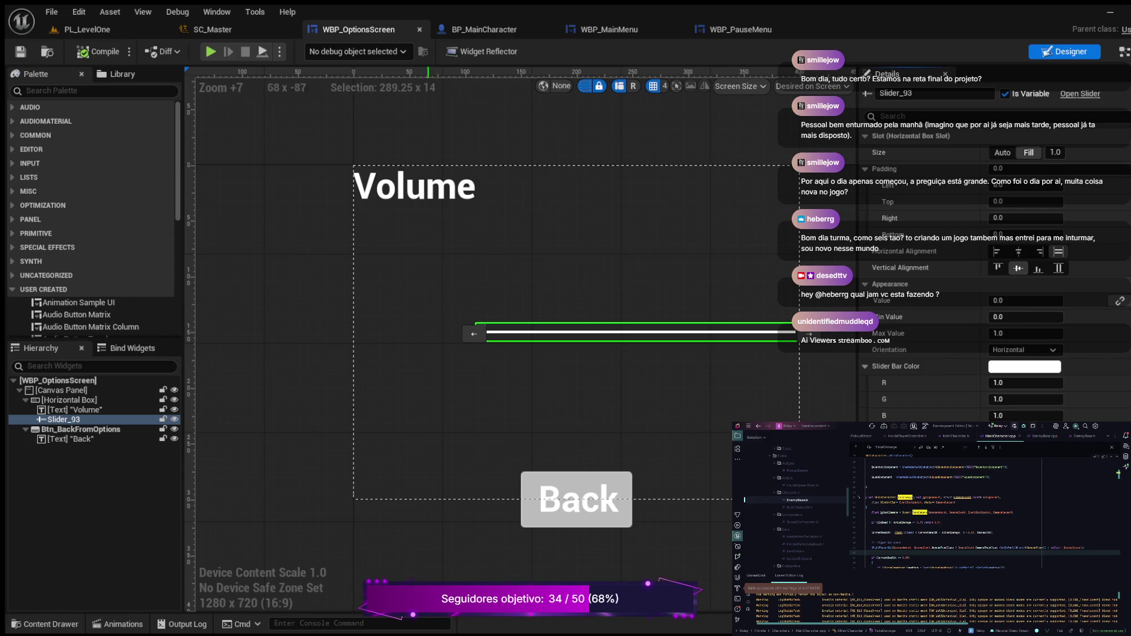
key("alt+p")
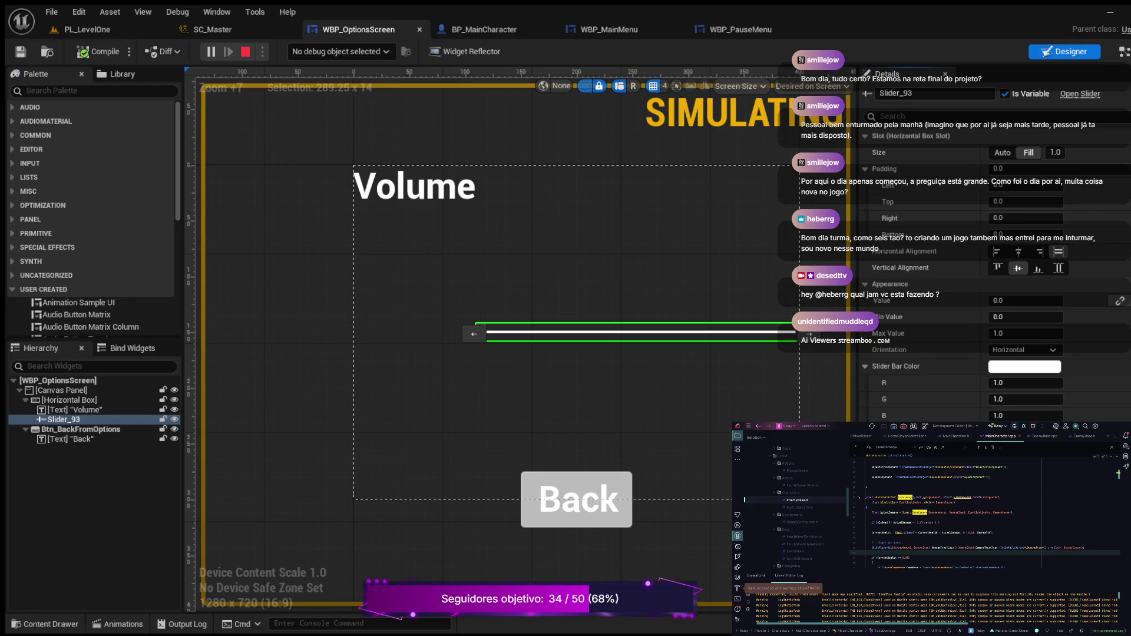
Stop the play session and view the EventGraph with Slider_93's value-change handler.
left_click(246, 51)
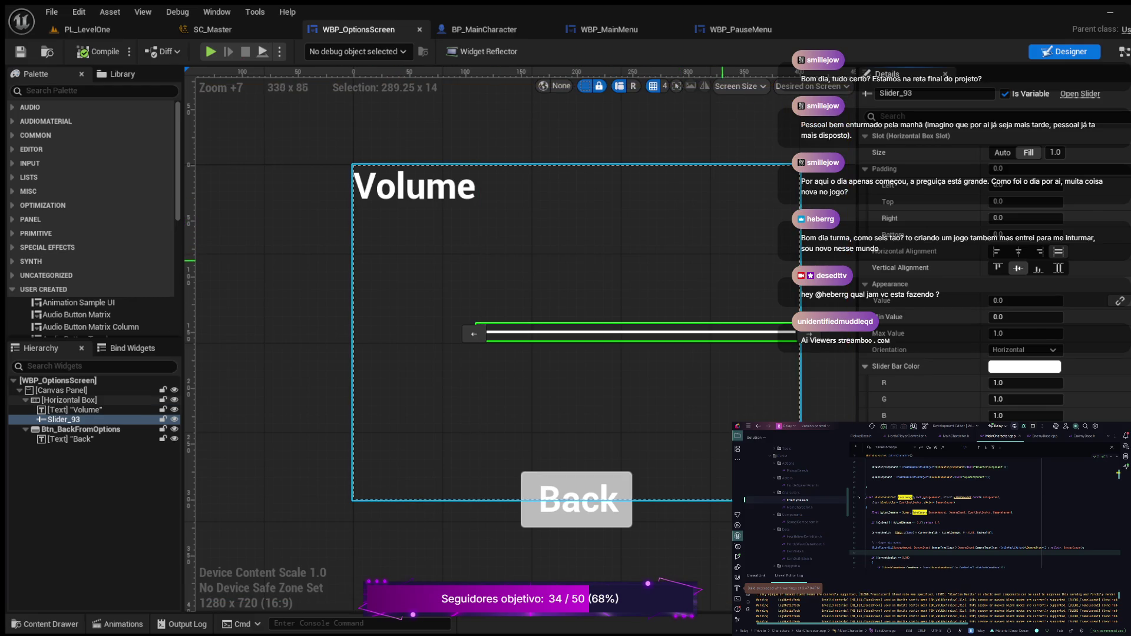
scroll(996, 265, "down", 10)
scroll(996, 265, "down", 3)
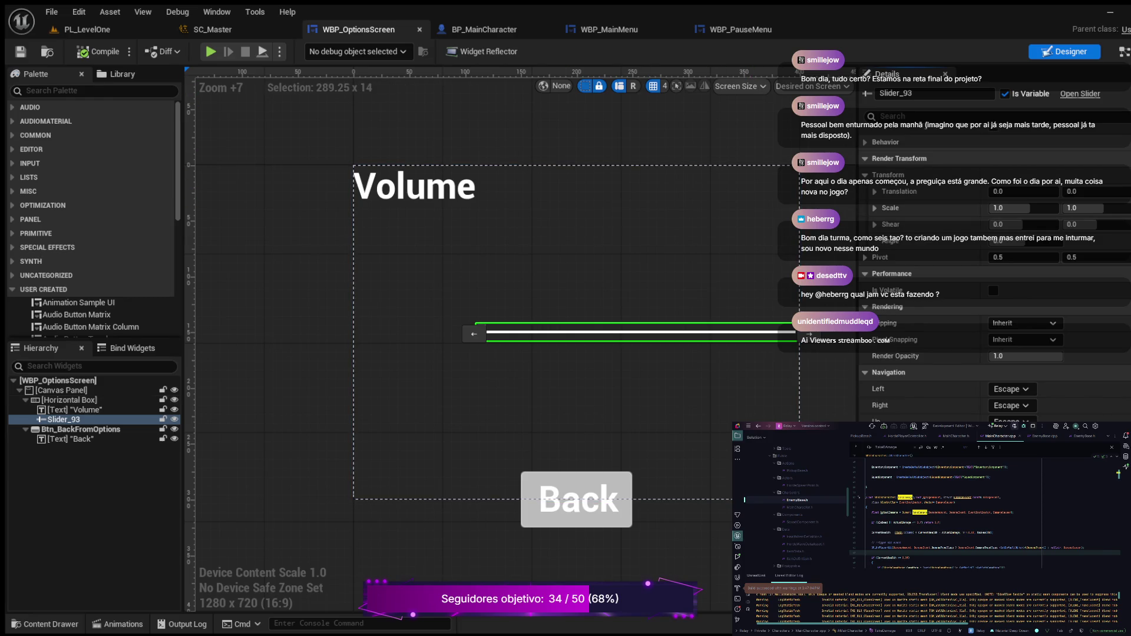
left_click(1123, 51)
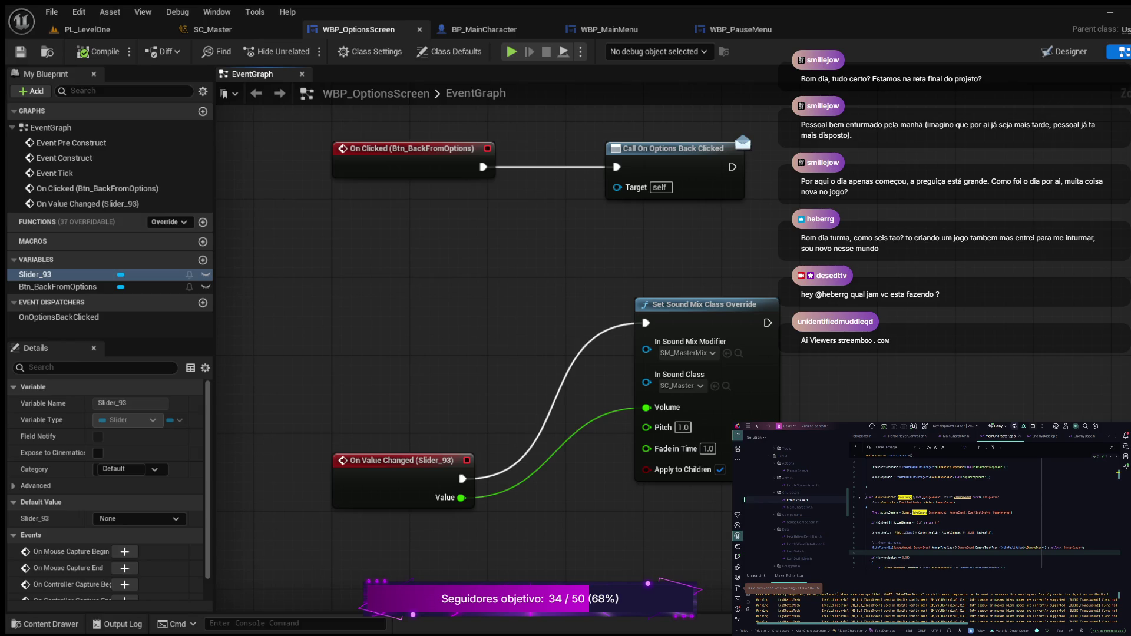
Print the slider value after Set Sound Mix Class Override and check it in a play session.
left_click_drag(767, 323, 884, 344)
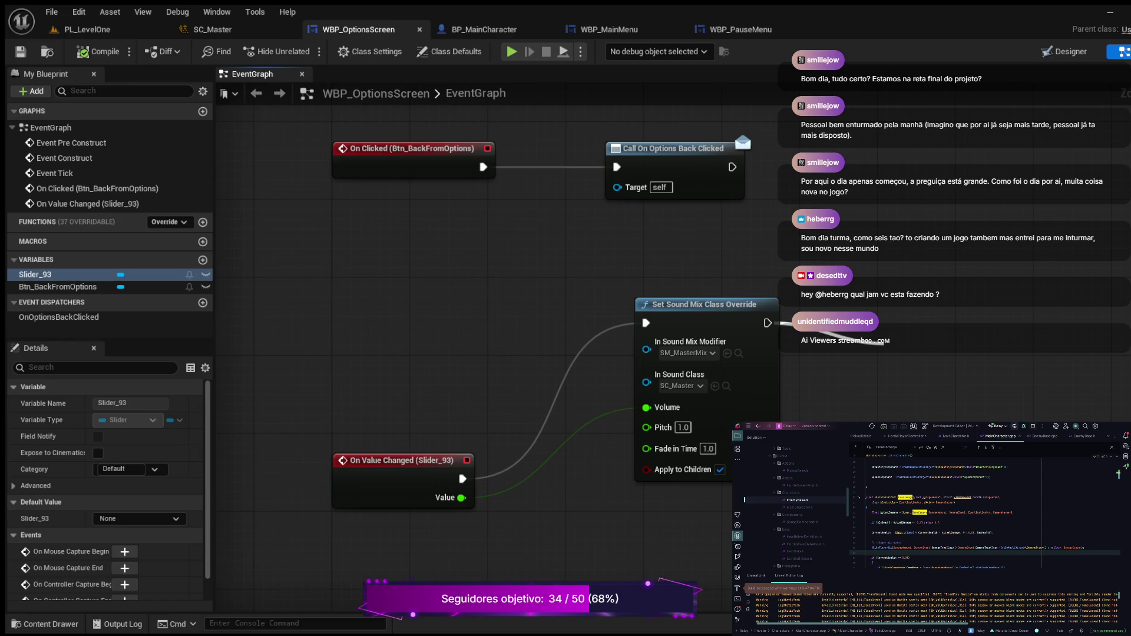
left_click_drag(883, 345, 881, 342)
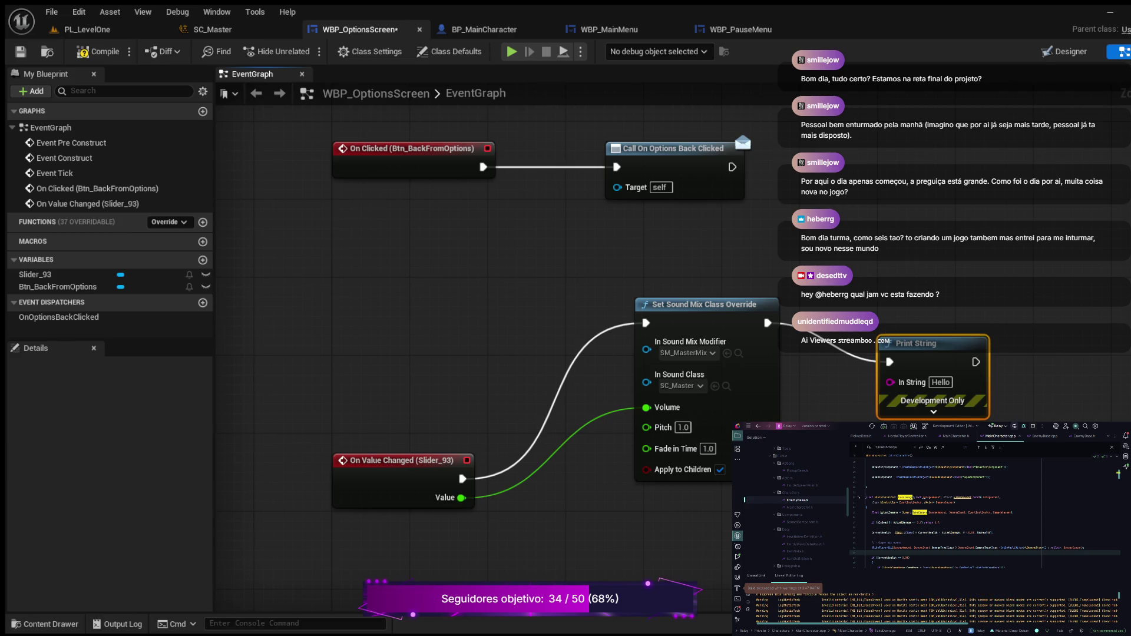
mouse_move(462, 498)
left_mouse_down()
mouse_move(734, 453)
mouse_move(891, 382)
left_mouse_up()
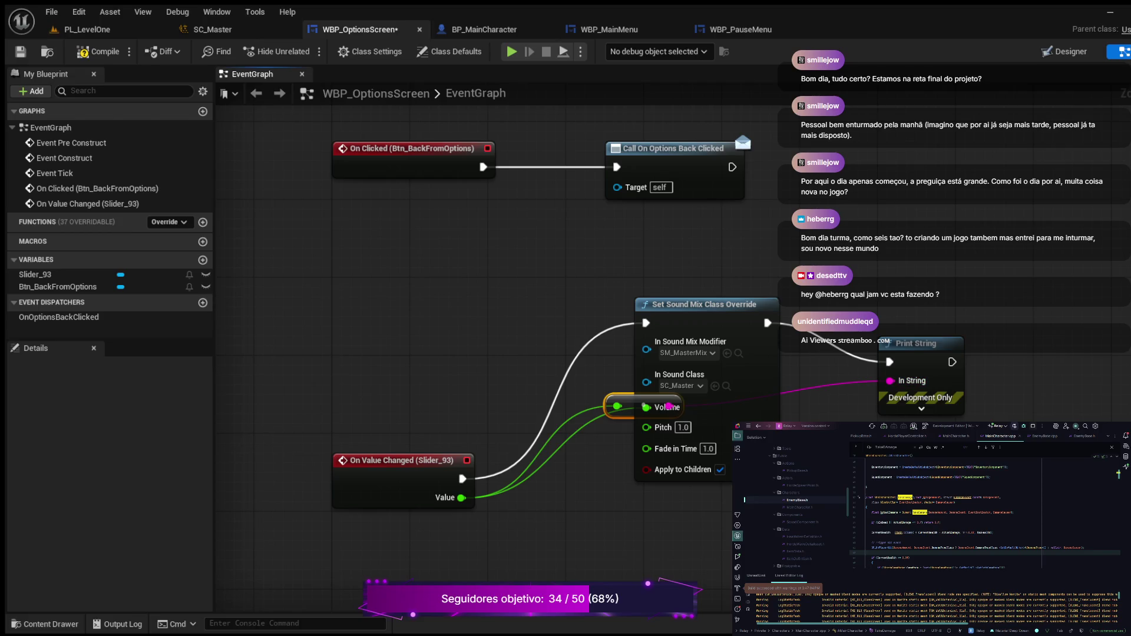
left_click(97, 51)
left_click(512, 51)
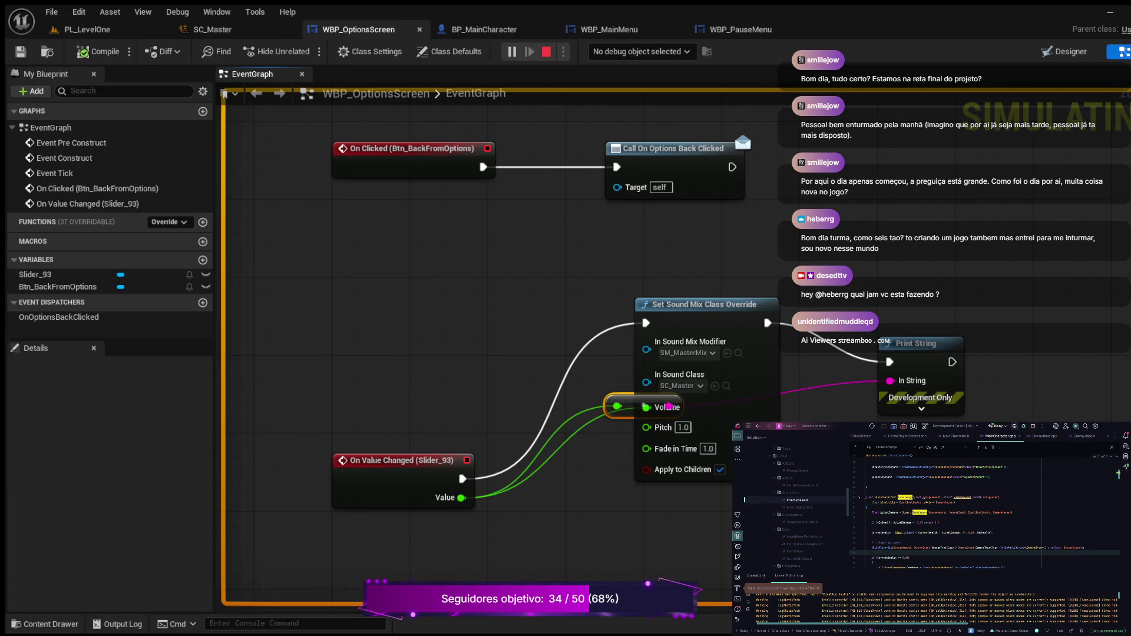
key("Escape")
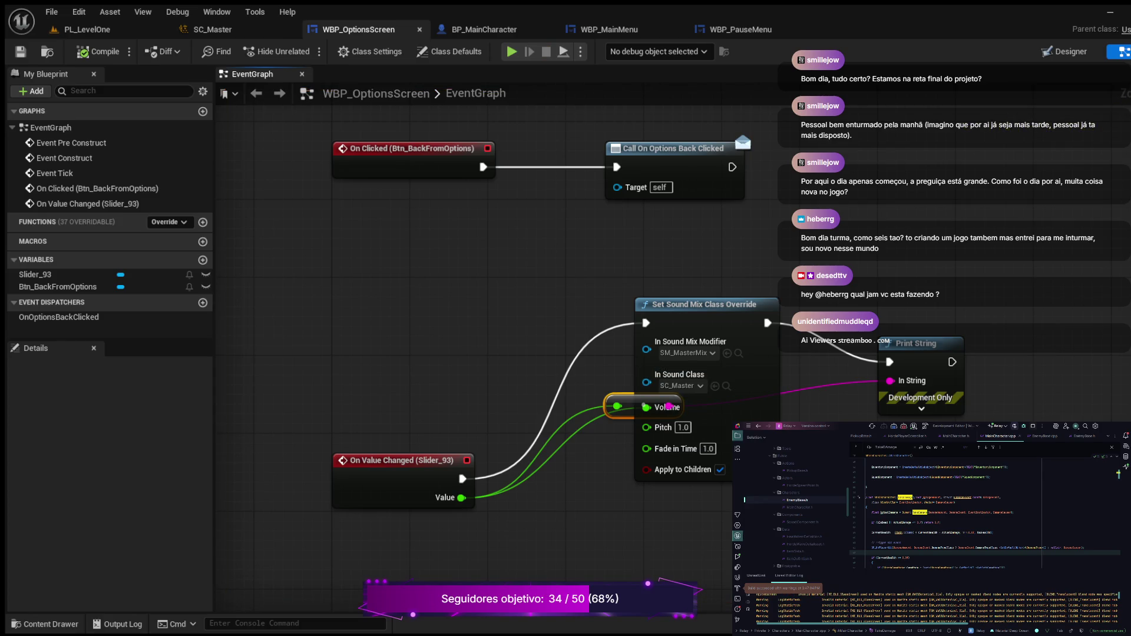
Delete the debug Print String and leftover reroute node, then compile and save.
left_click(919, 343)
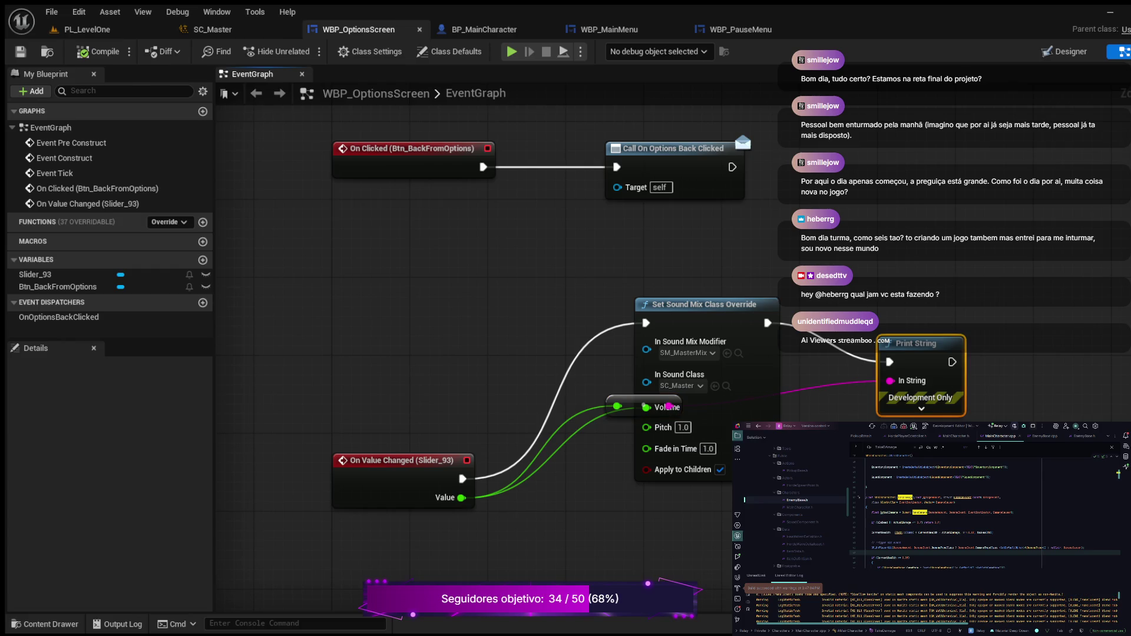
key("Delete")
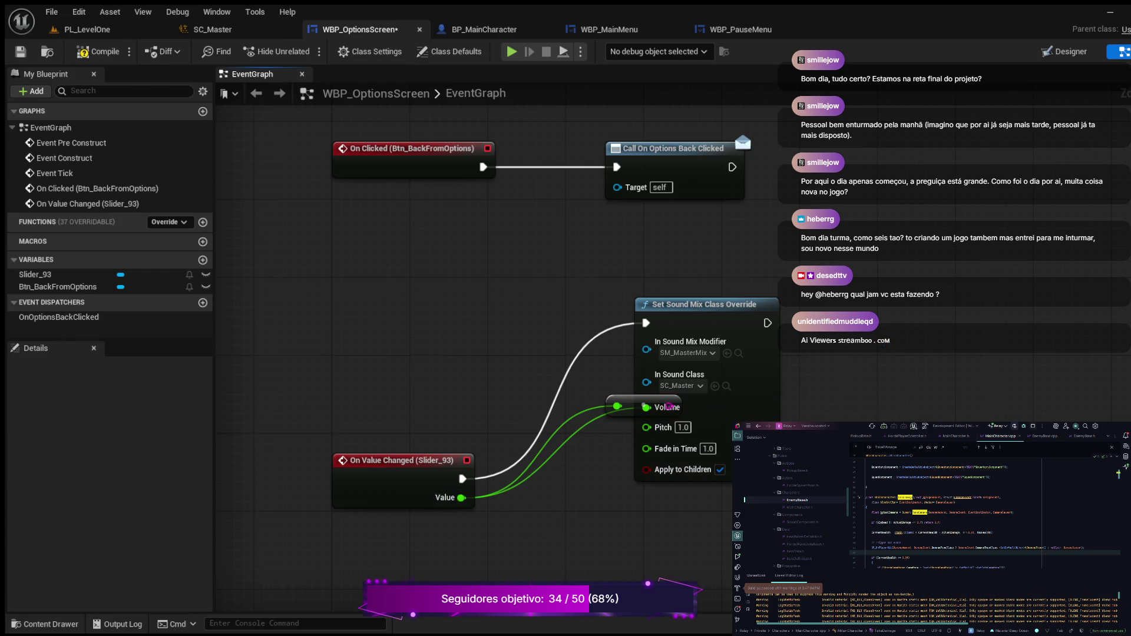
mouse_move(644, 406)
left_mouse_down()
mouse_move(585, 474)
mouse_move(644, 580)
left_mouse_up()
key("Delete")
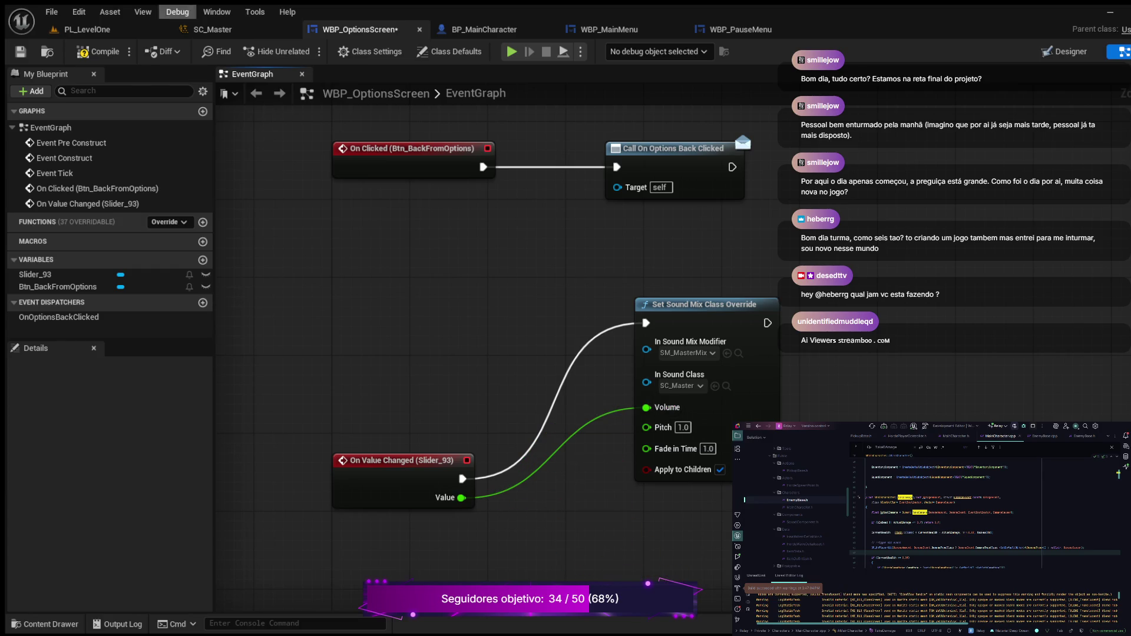
key("ctrl+s")
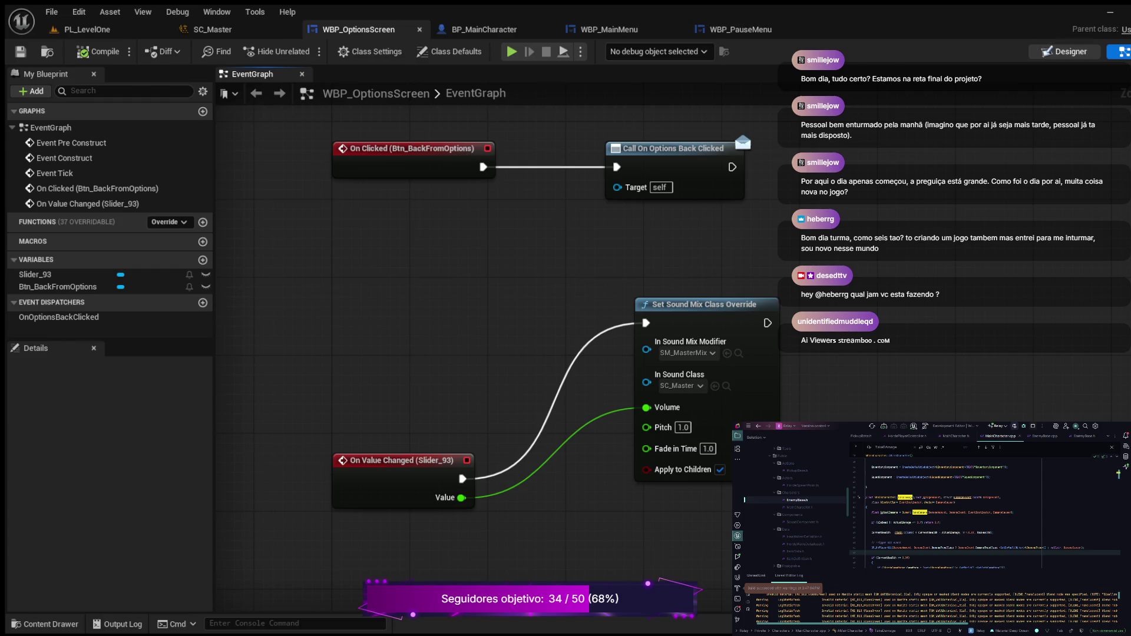
left_click(1064, 51)
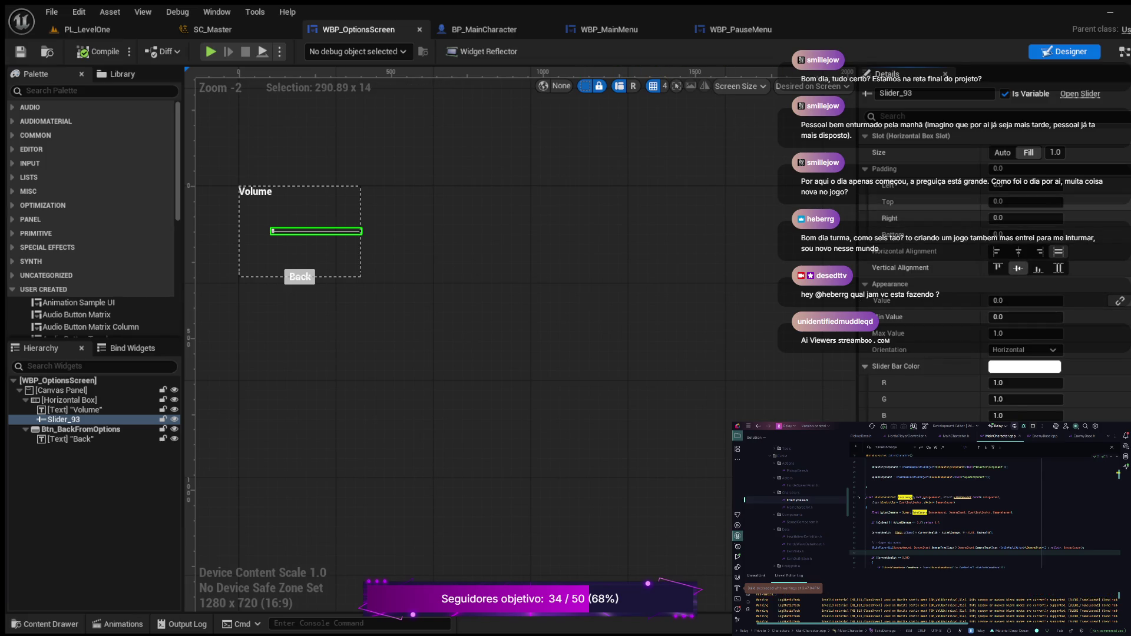
Set the slider's starting value to 1.0, then compile and save WBP_OptionsScreen.
left_click(901, 116)
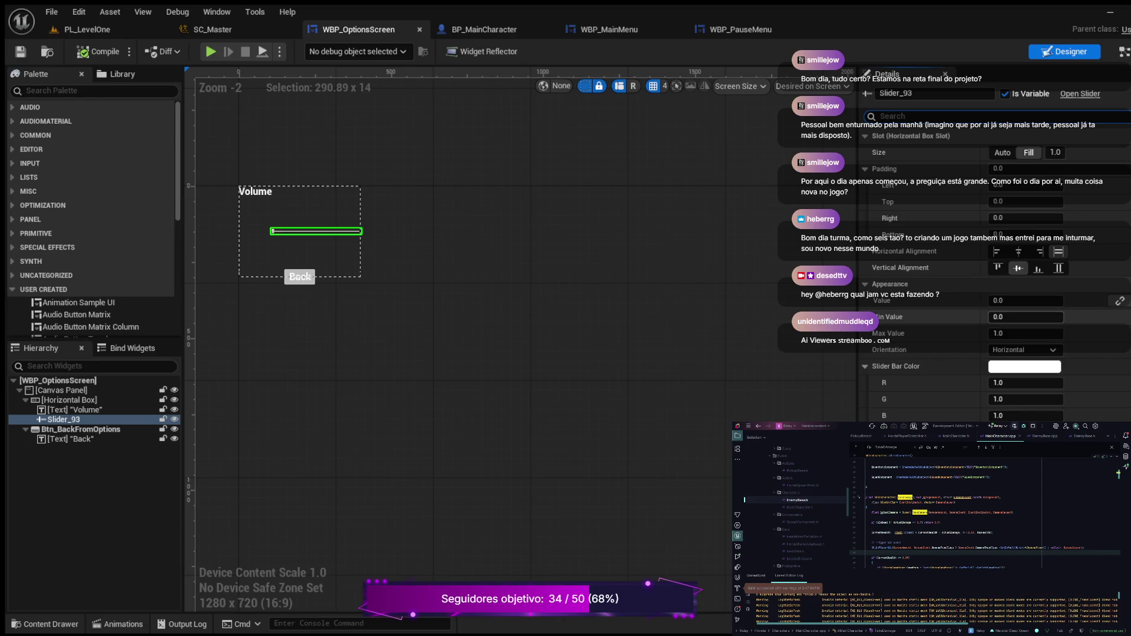
left_click(998, 300)
type("1")
key("Return")
key("F7")
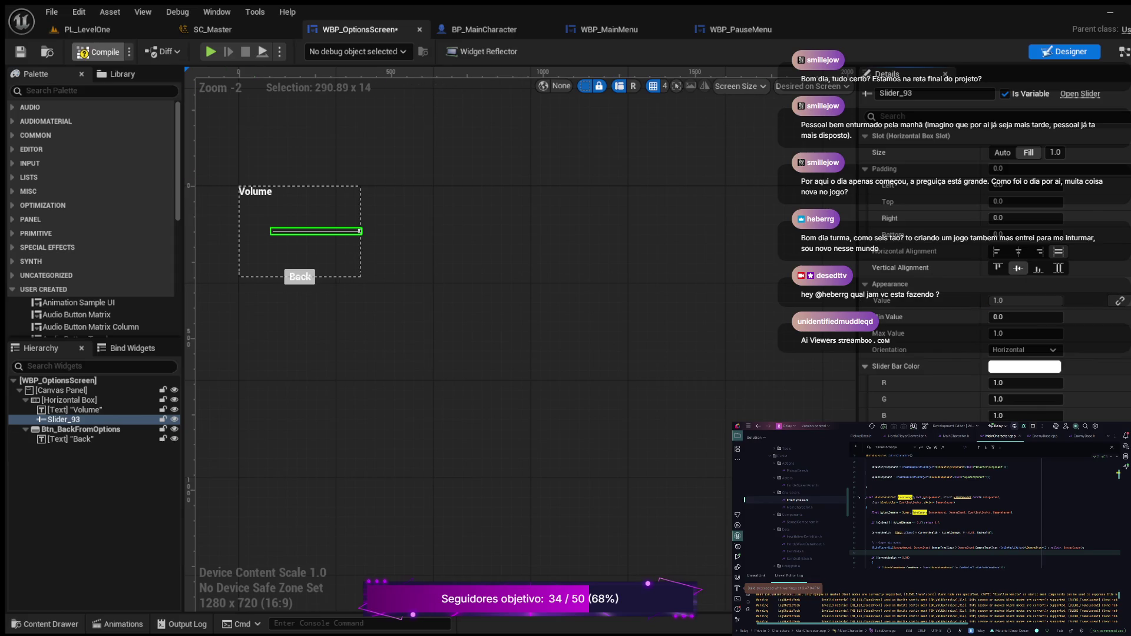
key("ctrl+s")
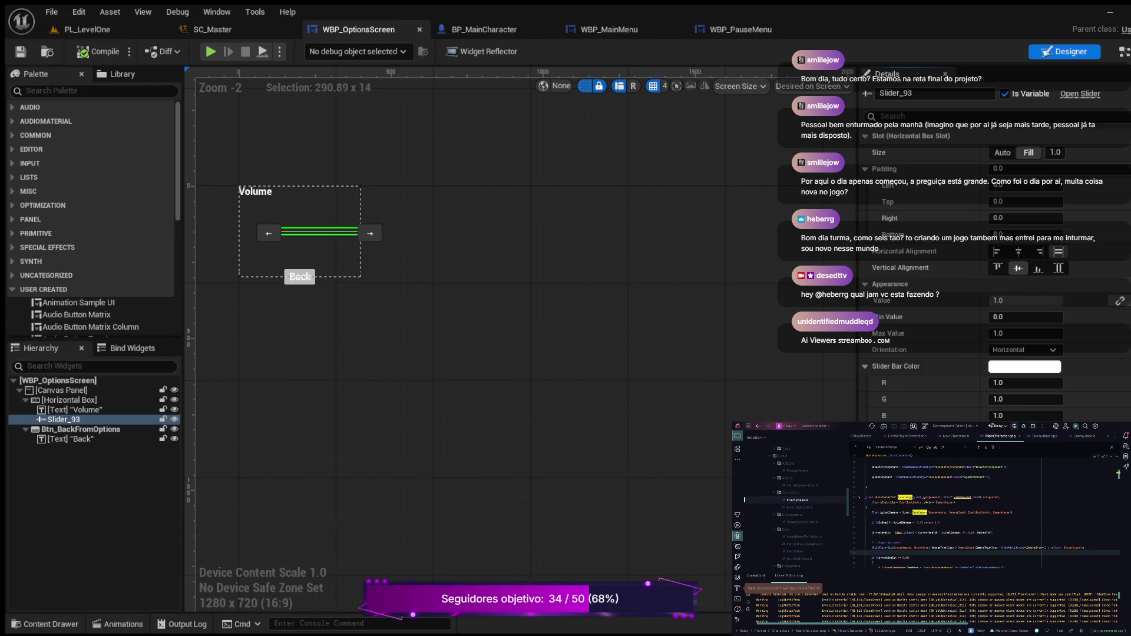
Preview the options screen in Simulate, then view BP_MainCharacter's Push Sound Mix Modifier node.
key("alt+p")
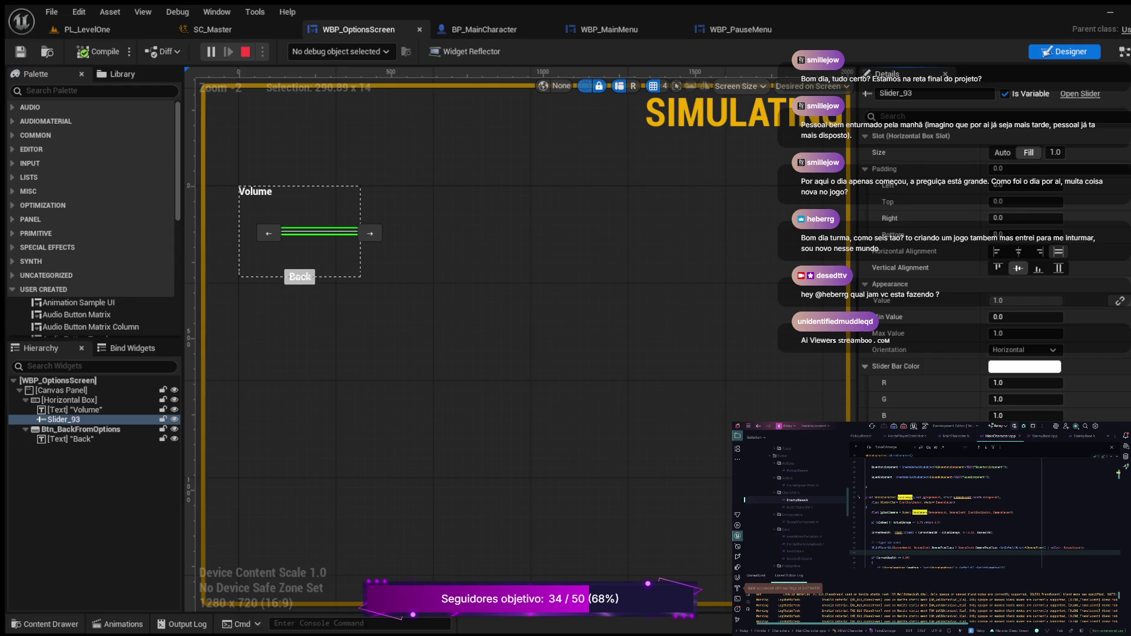
key("Escape")
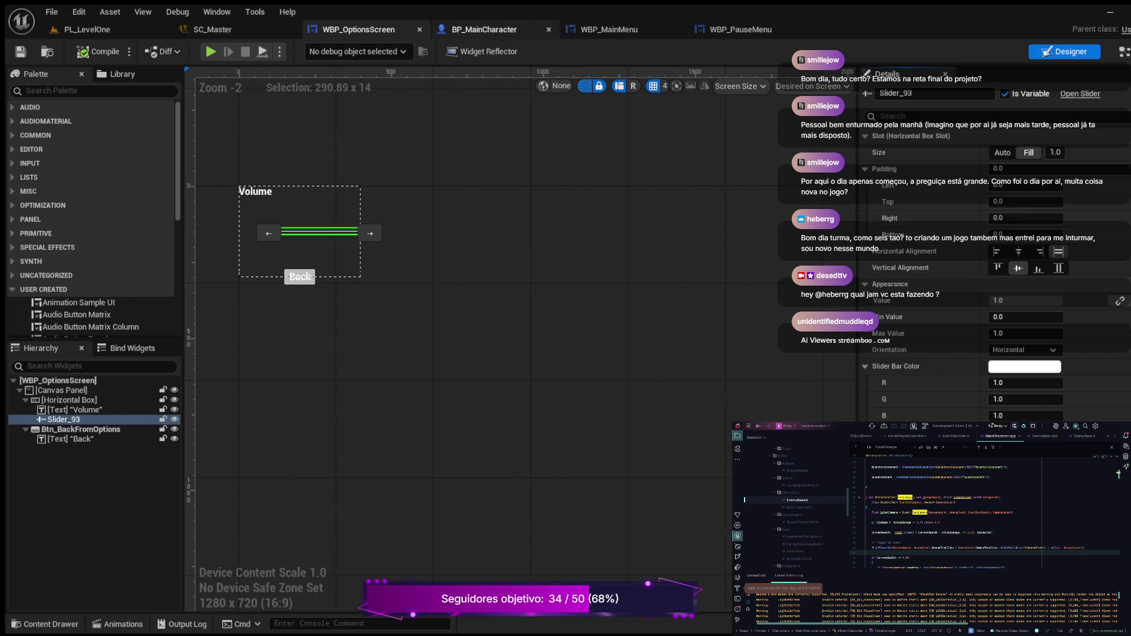
left_click(484, 29)
mouse_move(515, 330)
left_mouse_down()
mouse_move(720, 435)
mouse_move(686, 480)
mouse_move(425, 423)
left_mouse_up()
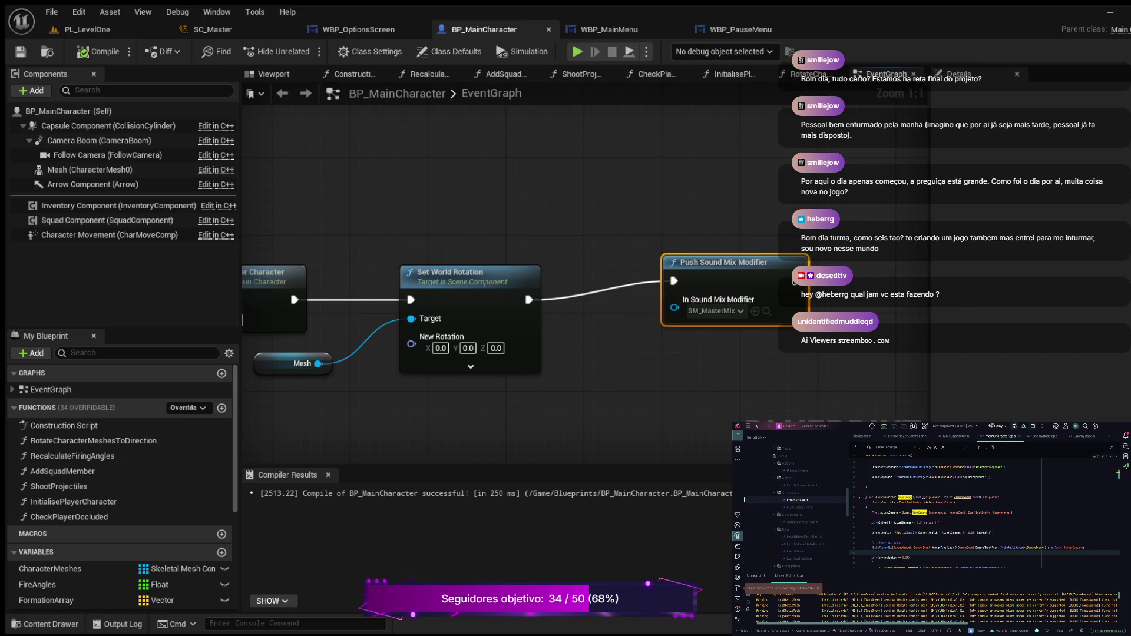
Browse the content drawer to Audio > Assets > Music and open the music sound wave.
key("Escape")
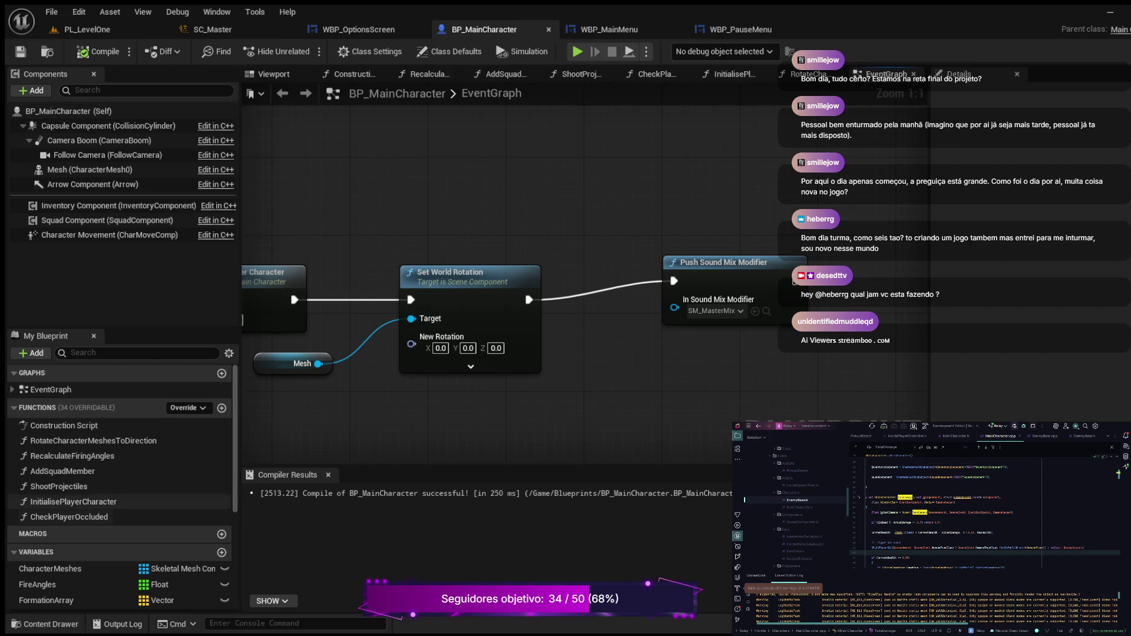
left_click(45, 624)
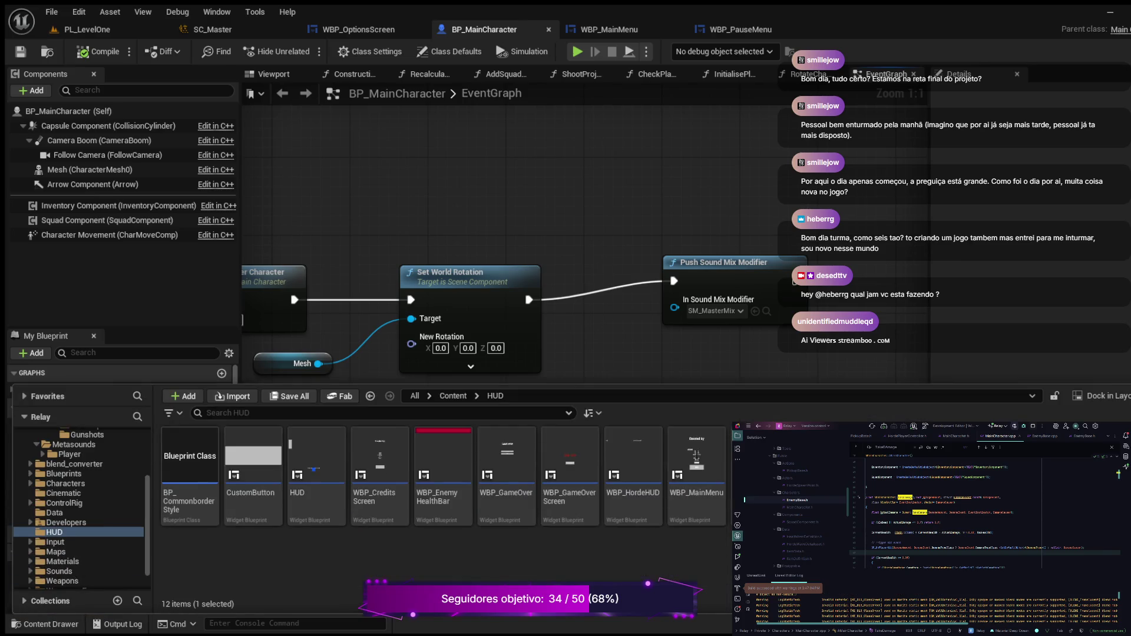
scroll(79, 507, "up", 5)
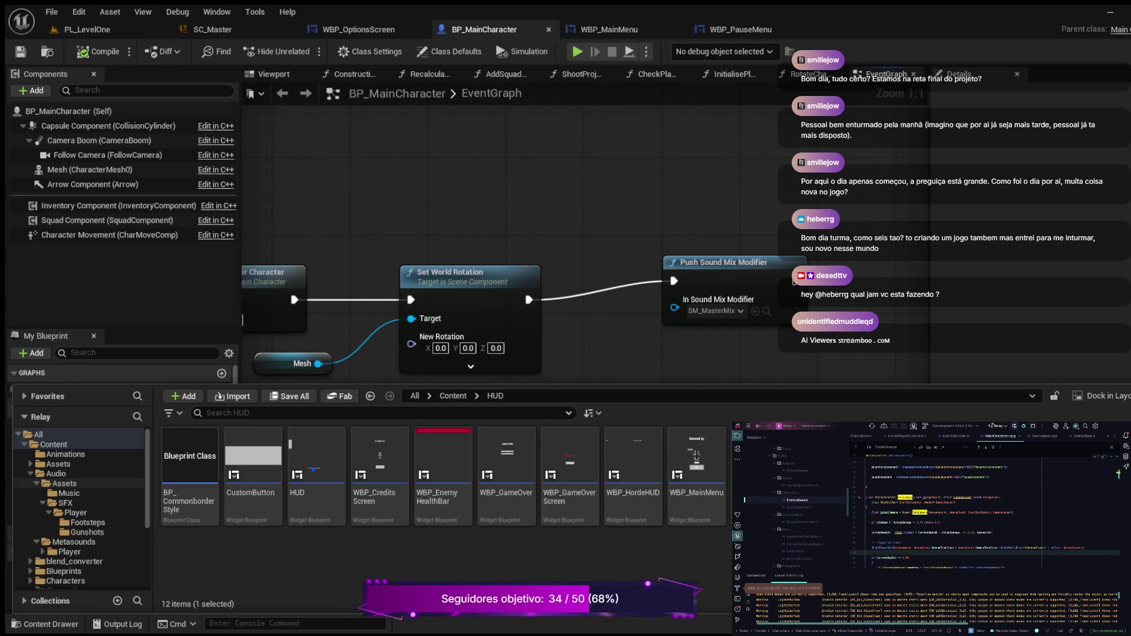
left_click(65, 483)
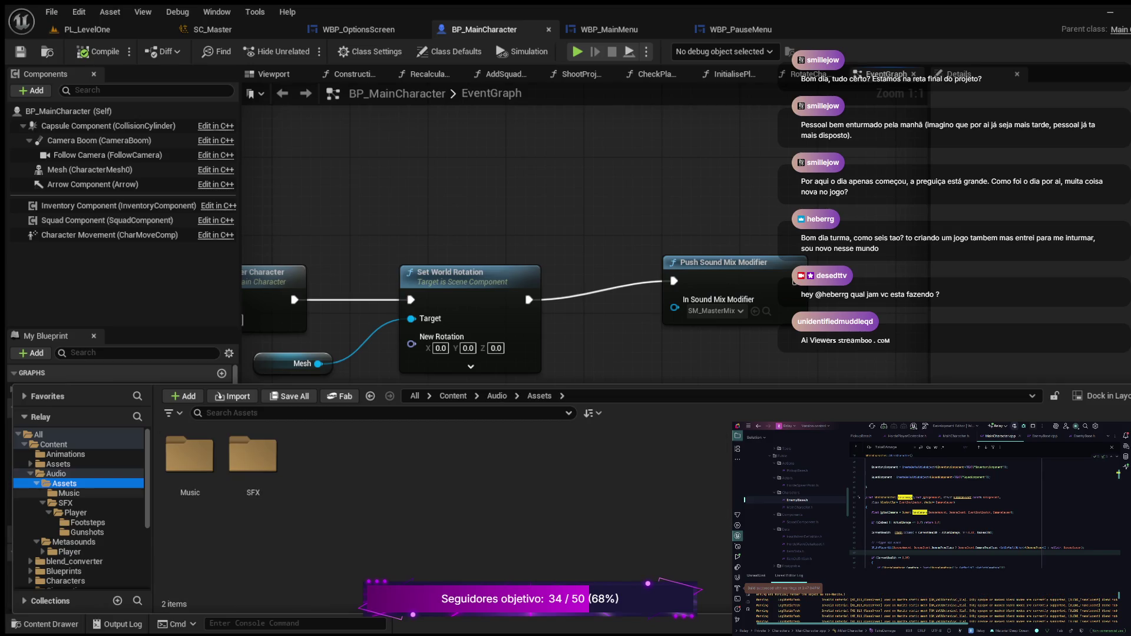
left_click(69, 493)
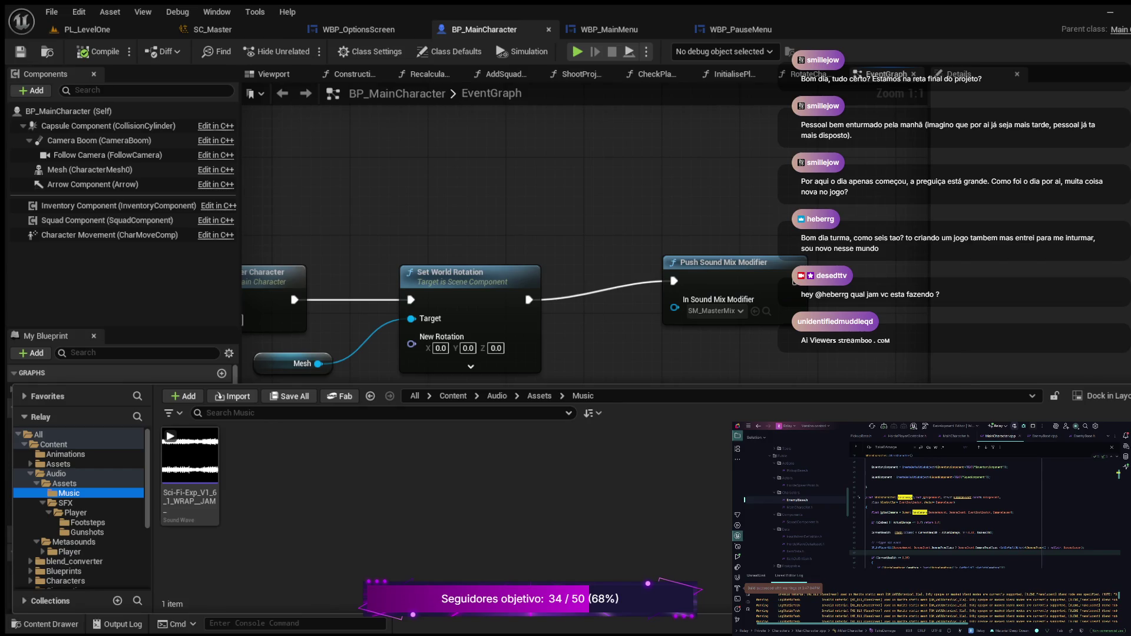
double_click(190, 457)
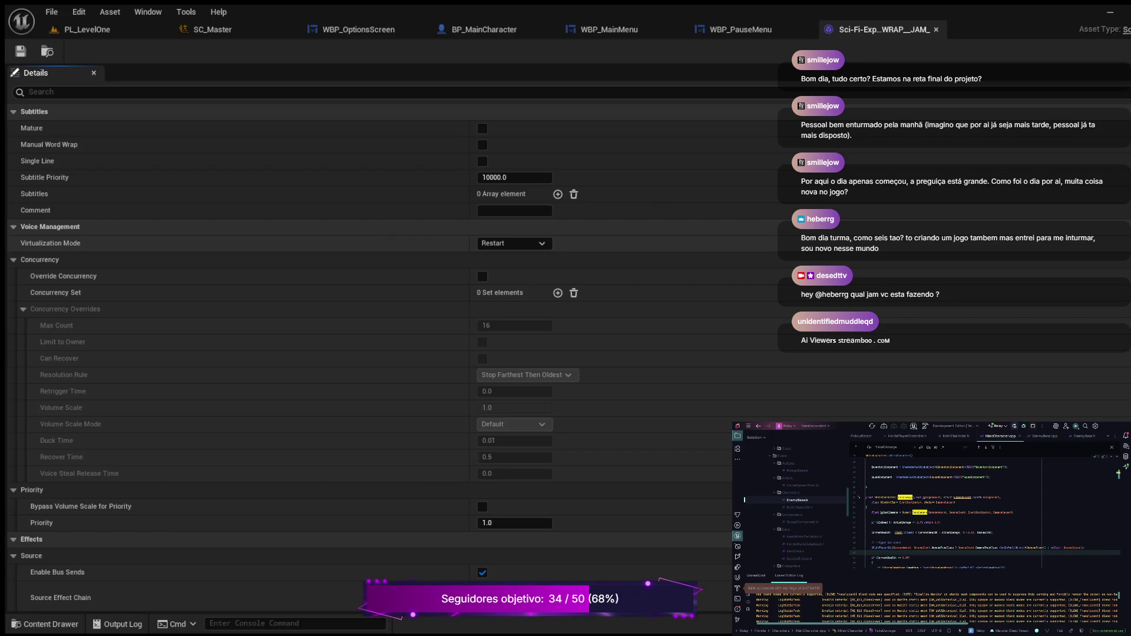
Preview-play and stop the Sci-Fi-Exp music track from the content browser.
left_click(45, 623)
left_click(190, 339)
left_click(190, 339)
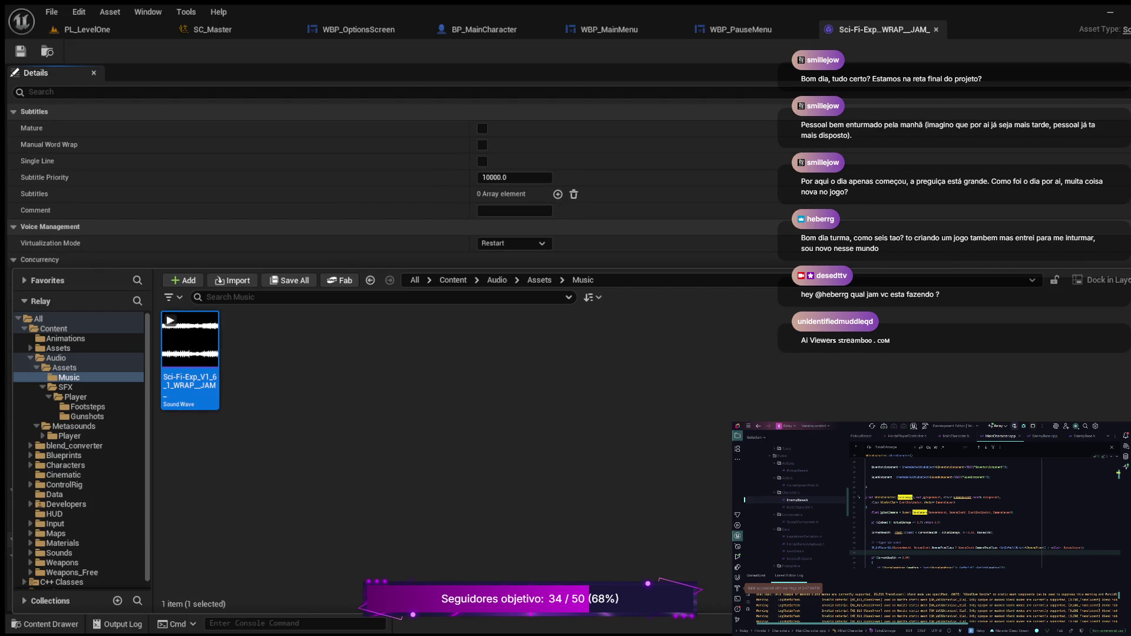
key("ctrl+space")
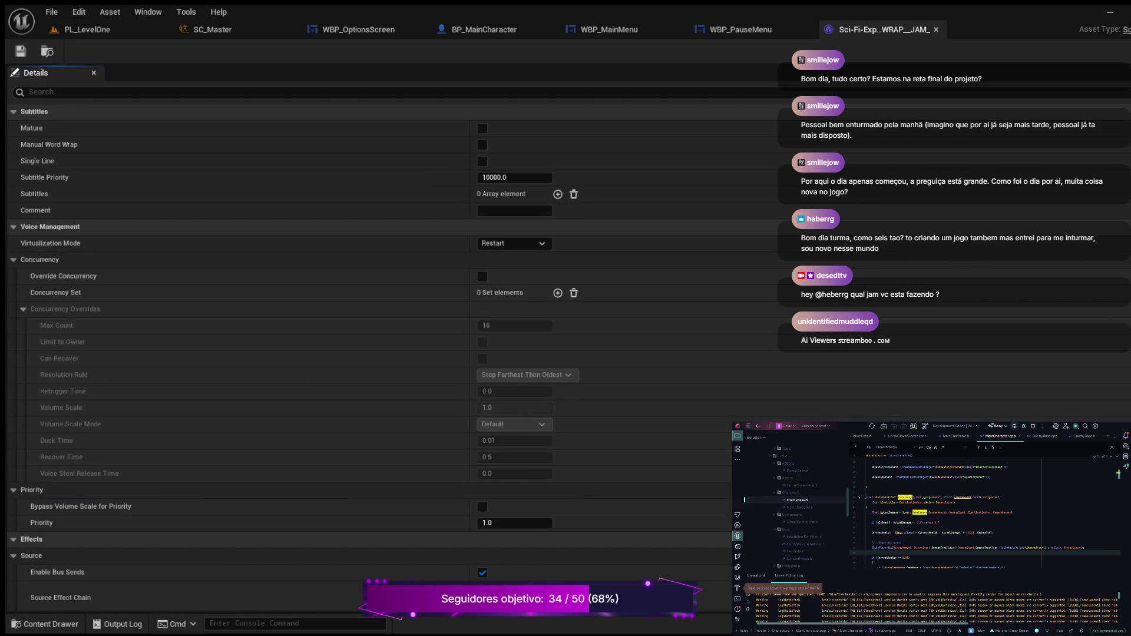
Filter the wave's Details by 'class', open its SC_Master sound class, then close the wave editor.
left_click(59, 92)
type("class")
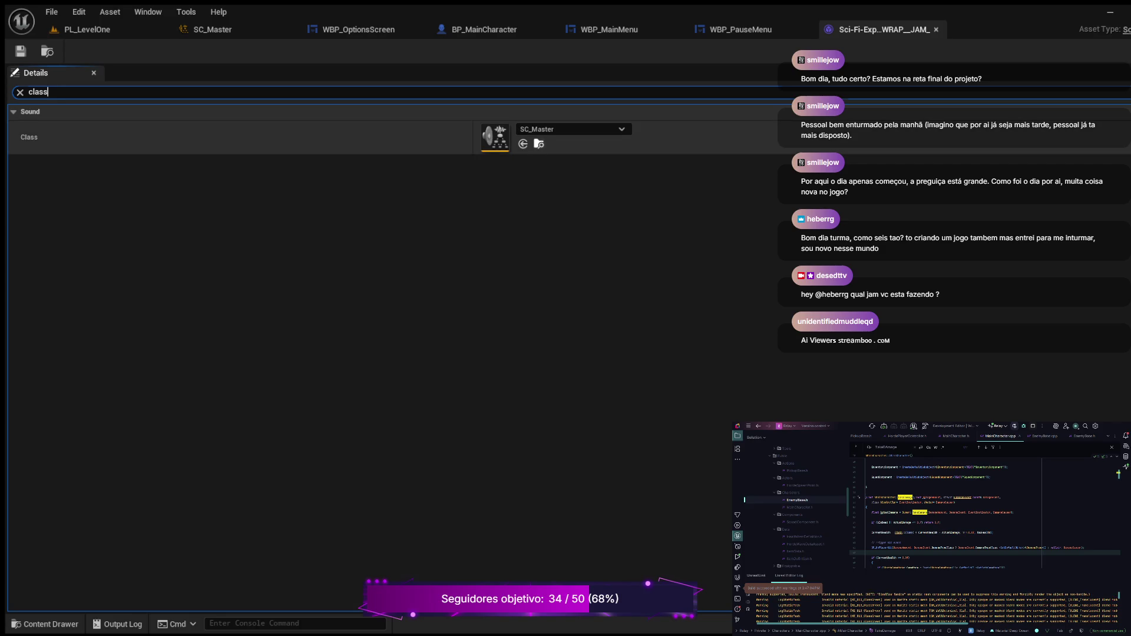
left_click(538, 144)
double_click(316, 342)
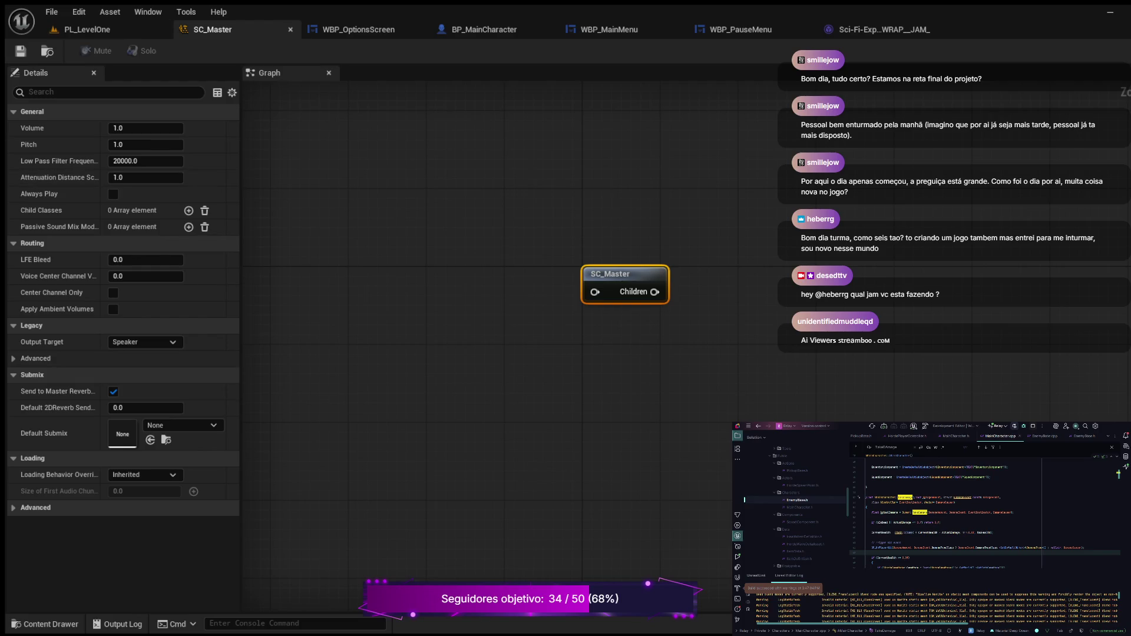
left_click(884, 29)
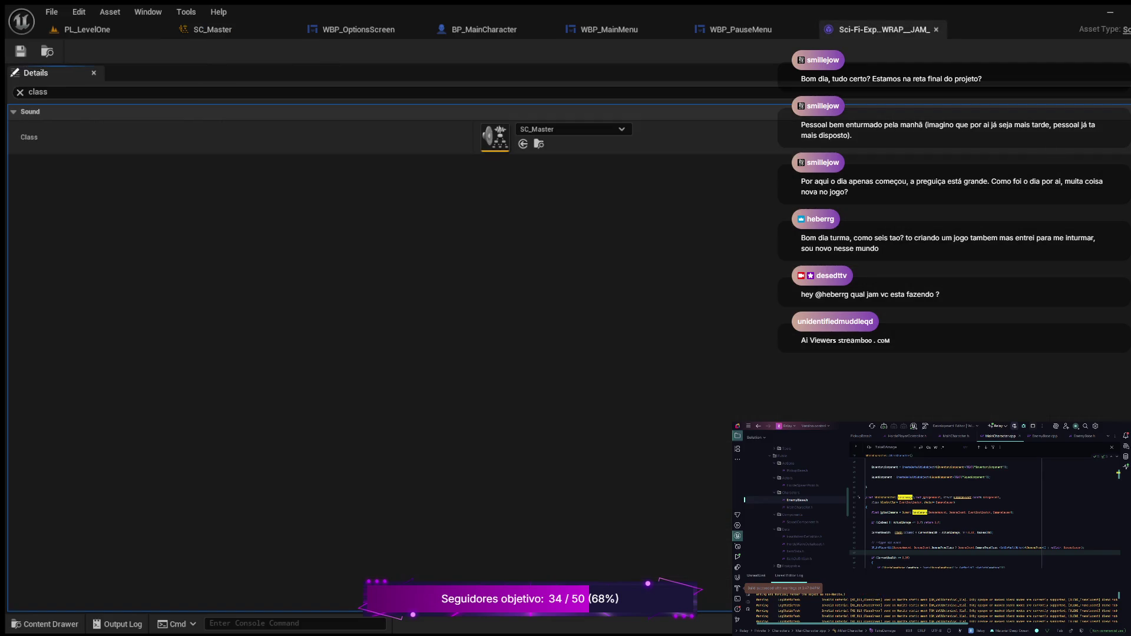
left_click(935, 29)
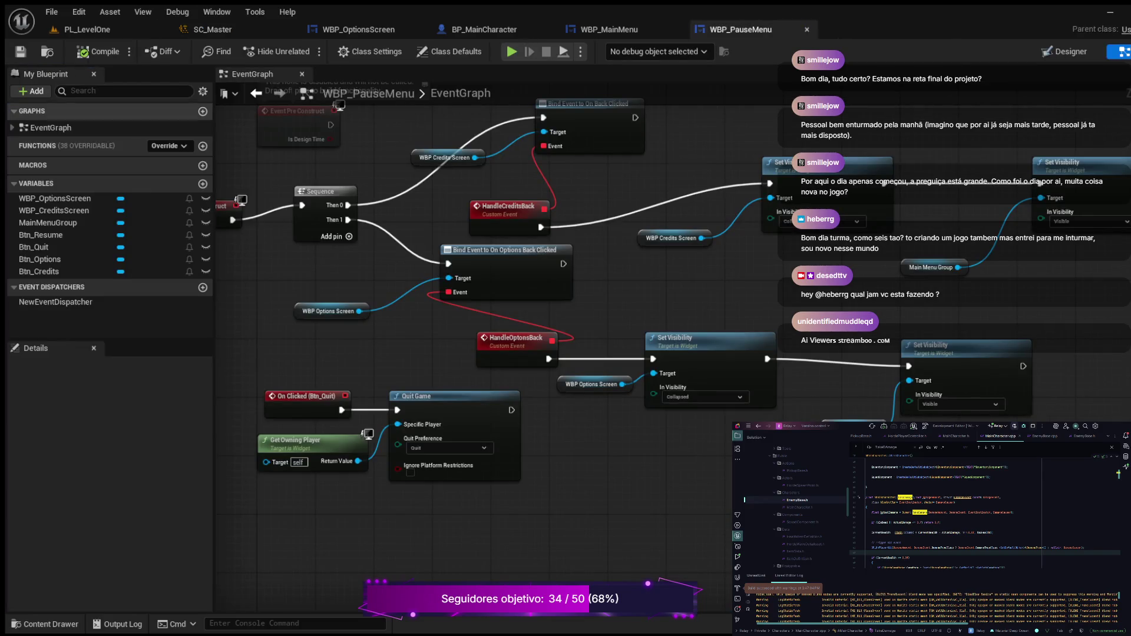
Open SM_MasterMix, tick Apply to Children on the SC_Master effect, and save it.
left_click(44, 623)
double_click(380, 457)
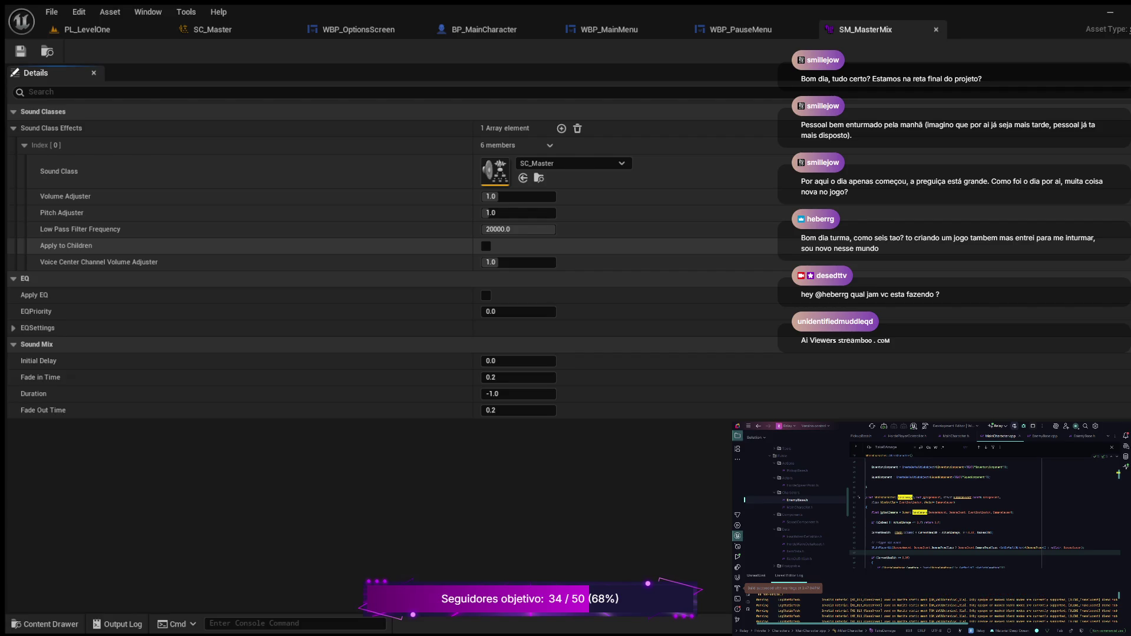
left_click(486, 247)
left_click(21, 51)
left_click(87, 30)
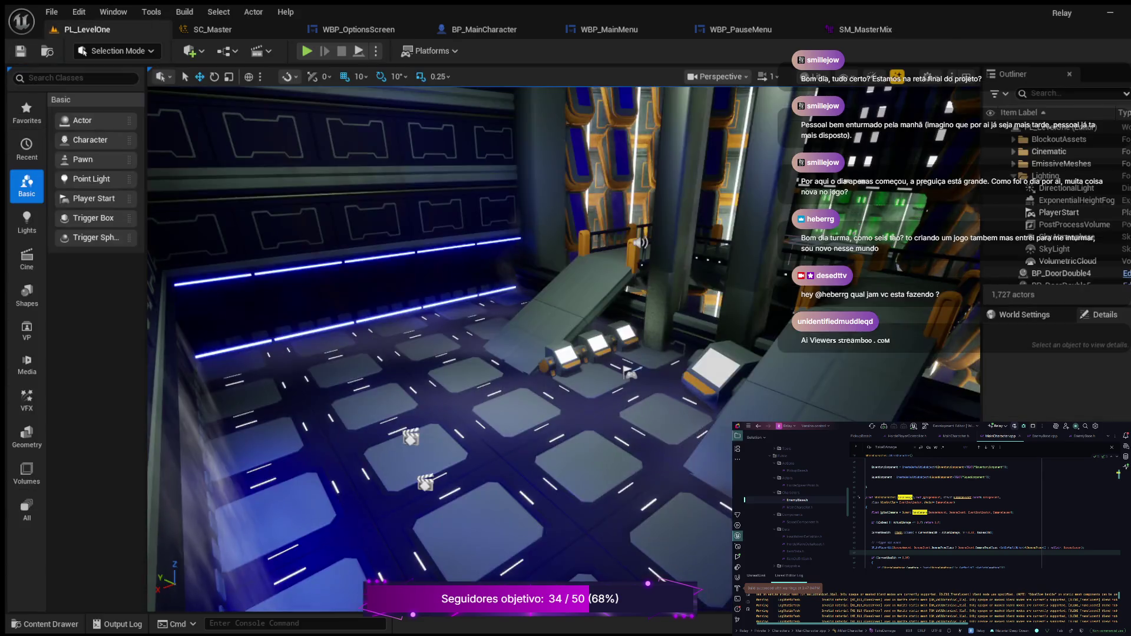
In play, open Options from the main menu, drag the volume slider fully down, then start the game.
key("alt+p")
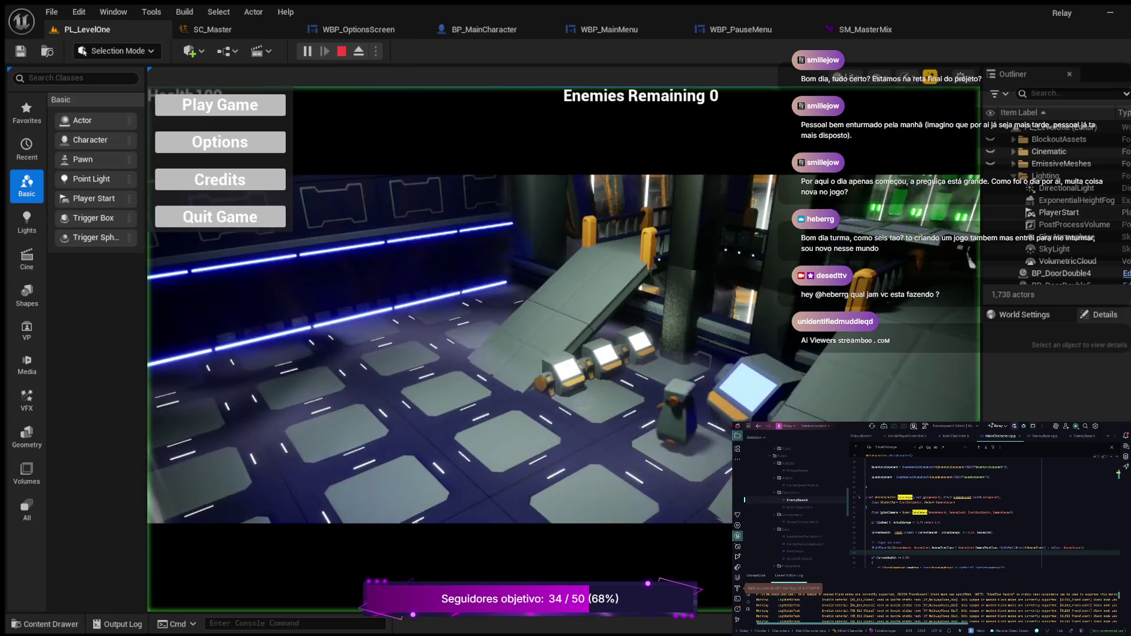
left_click(220, 142)
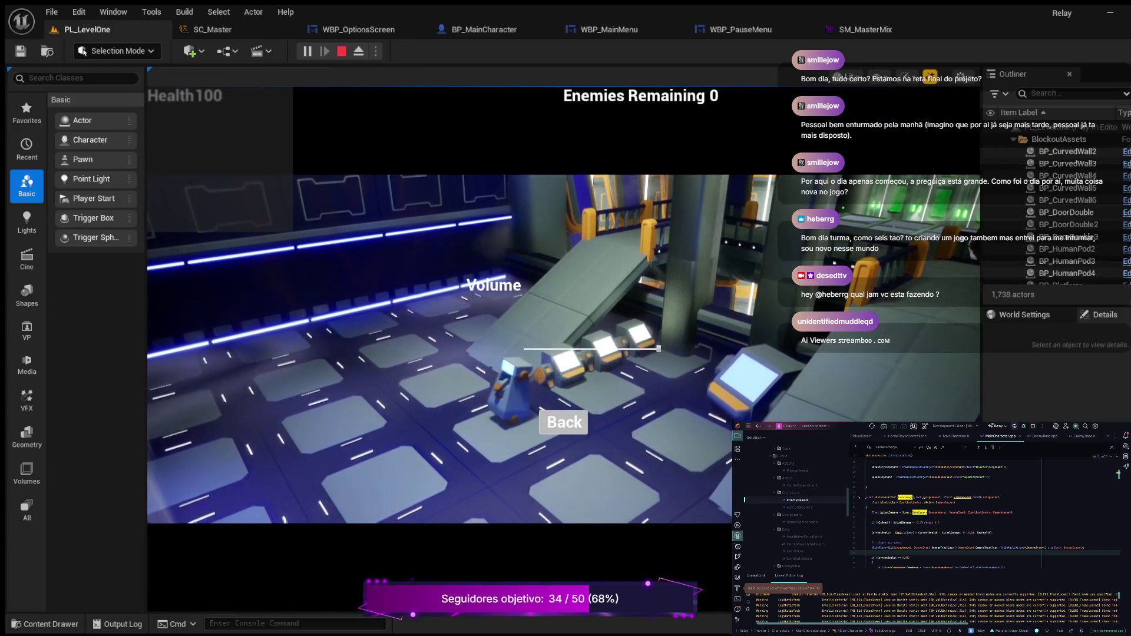
left_click(583, 348)
mouse_move(583, 349)
left_mouse_down()
mouse_move(524, 348)
mouse_move(659, 348)
left_mouse_up()
left_click(564, 422)
left_click(222, 104)
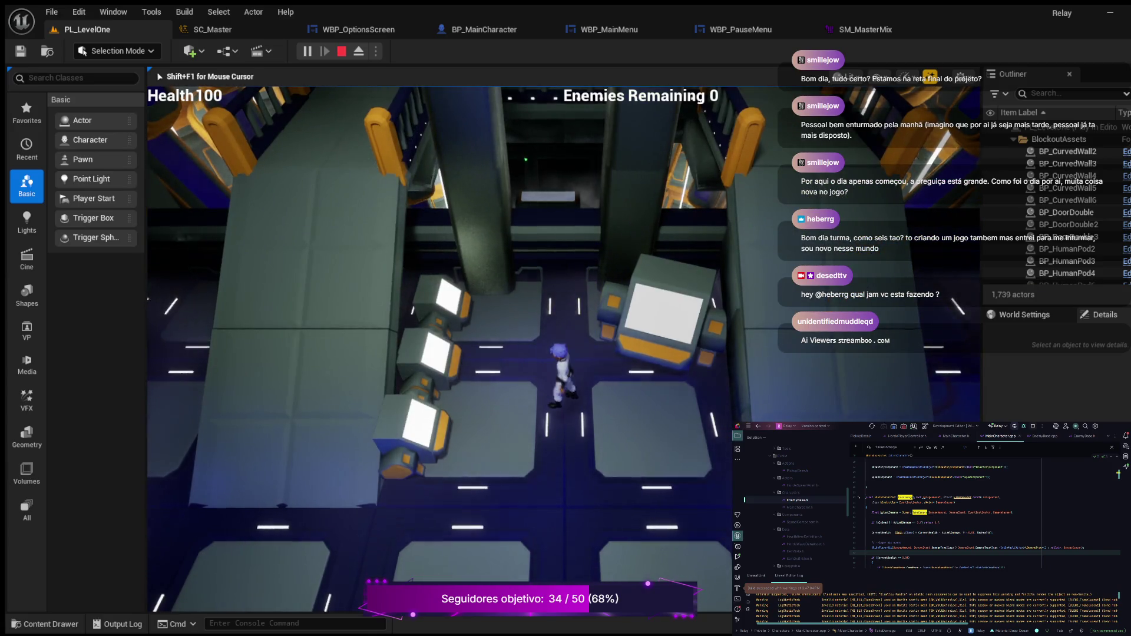
Pause, set the volume to about half in Options, resume and run around, then stop play.
key("p")
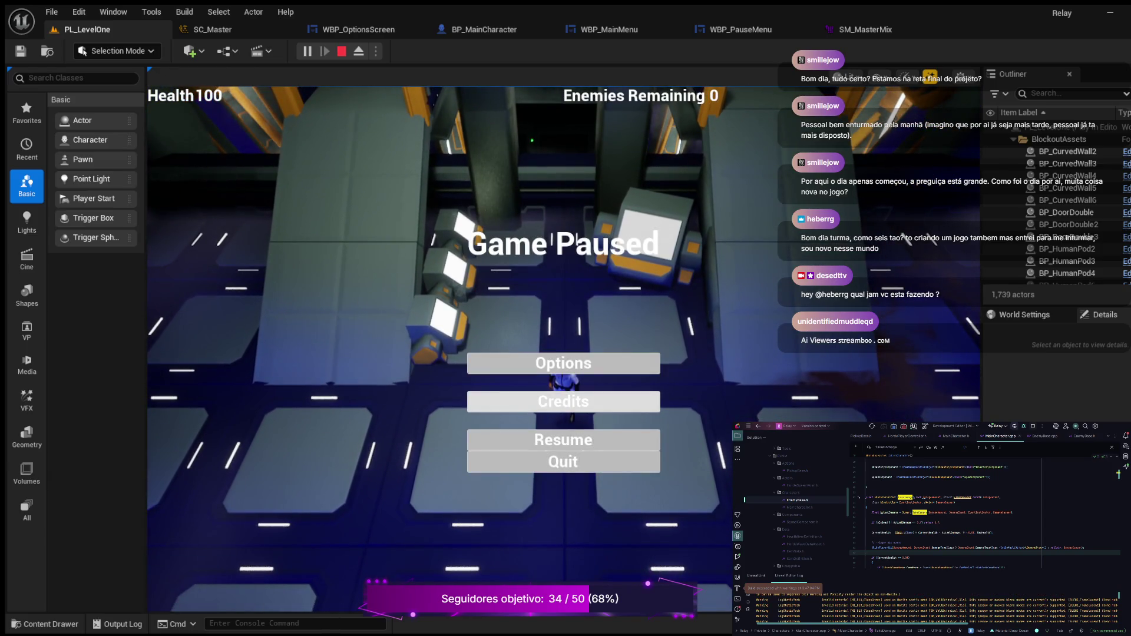
left_click(563, 363)
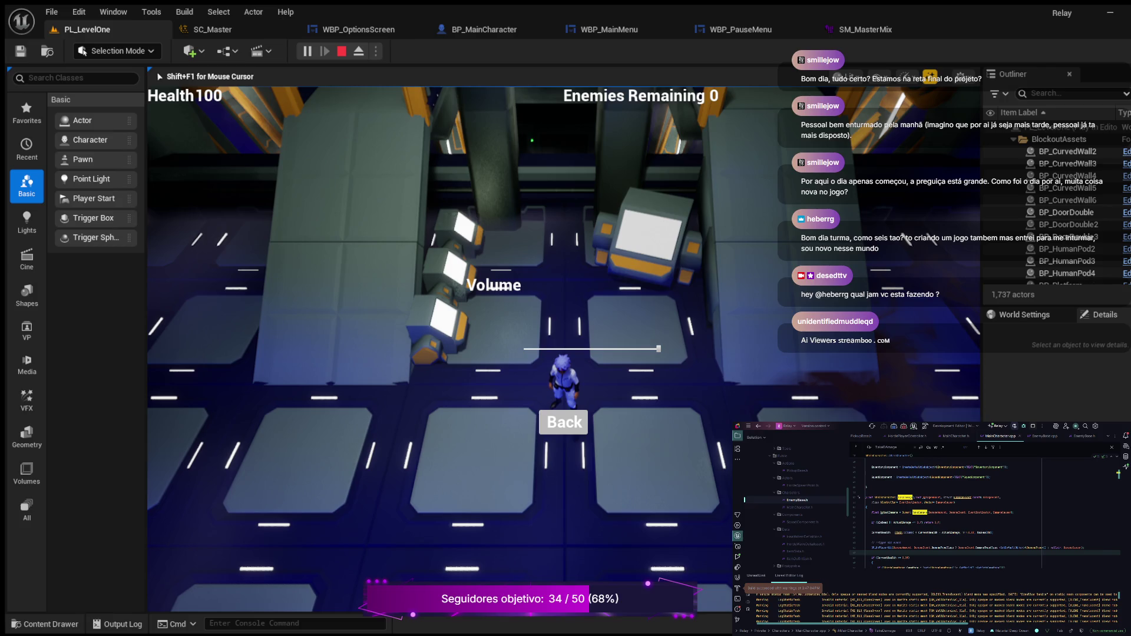
left_click_drag(658, 348, 581, 349)
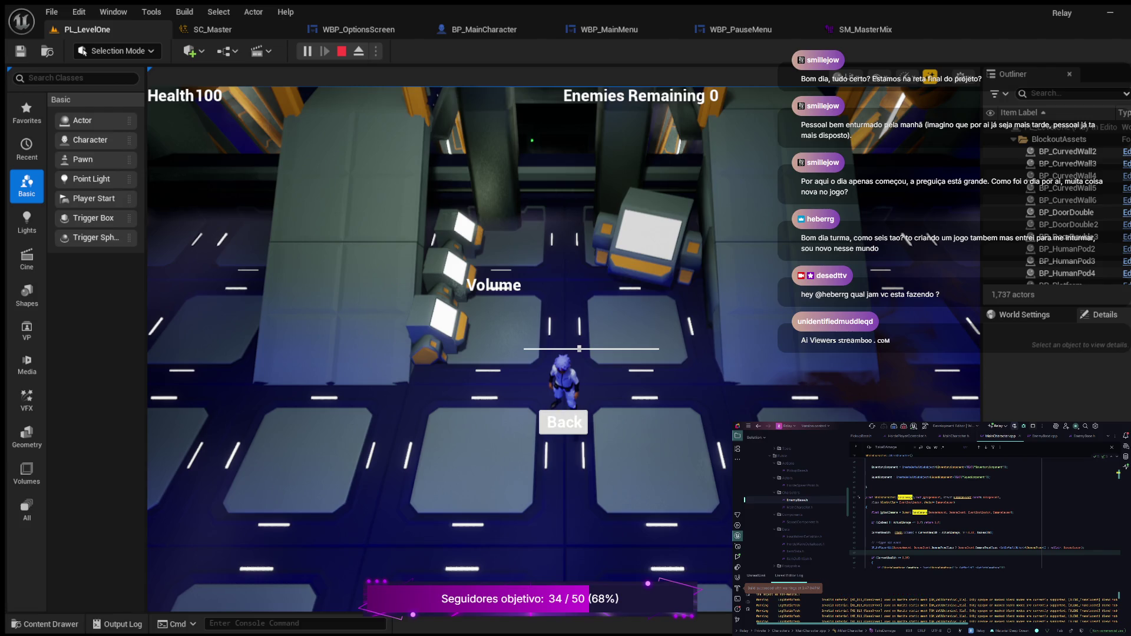
left_click(564, 422)
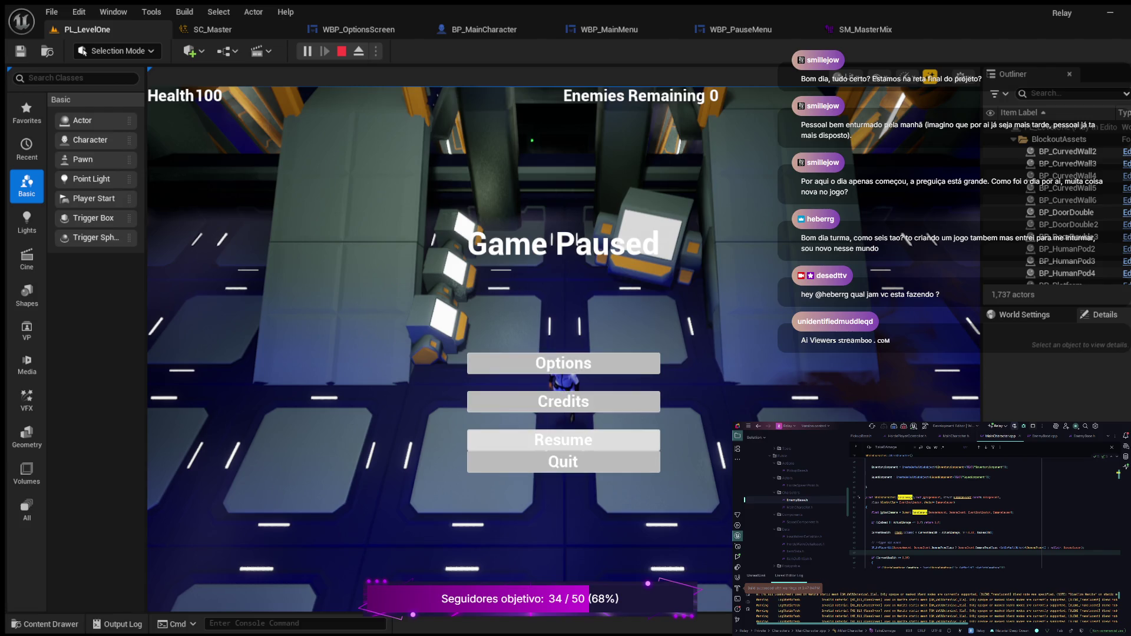
left_click(563, 440)
key("s")
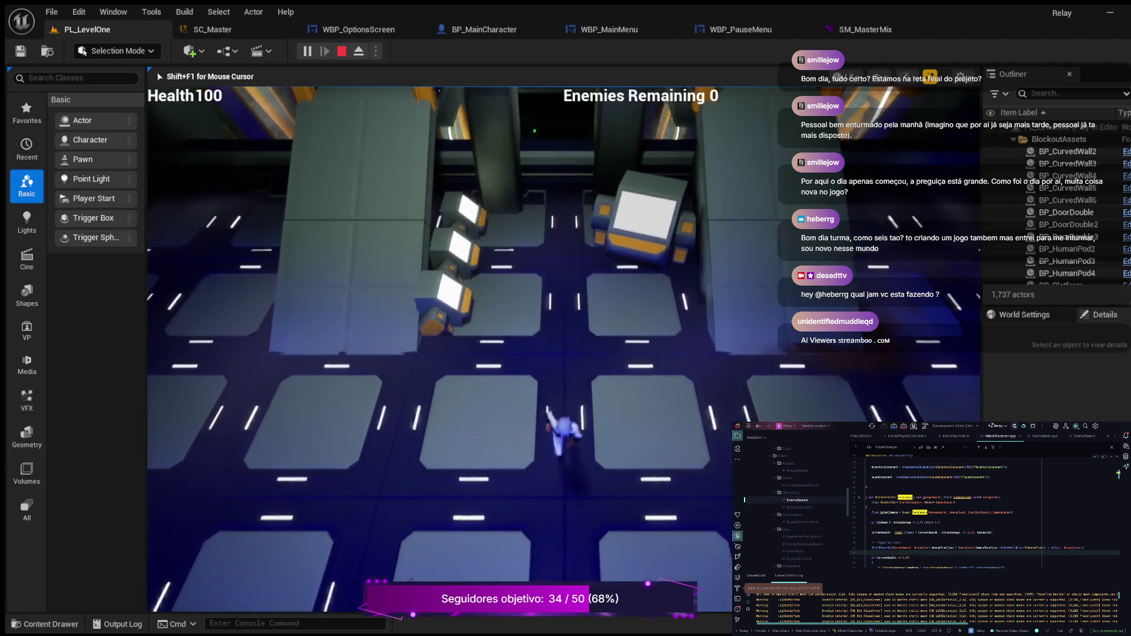
key("a")
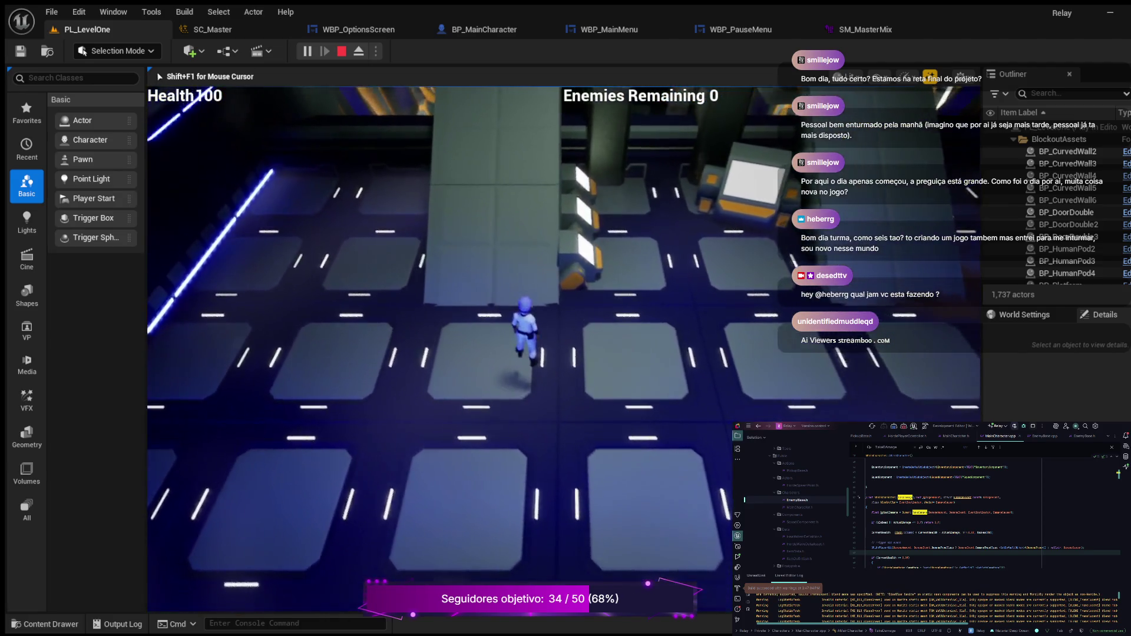
key("Escape")
left_click(865, 30)
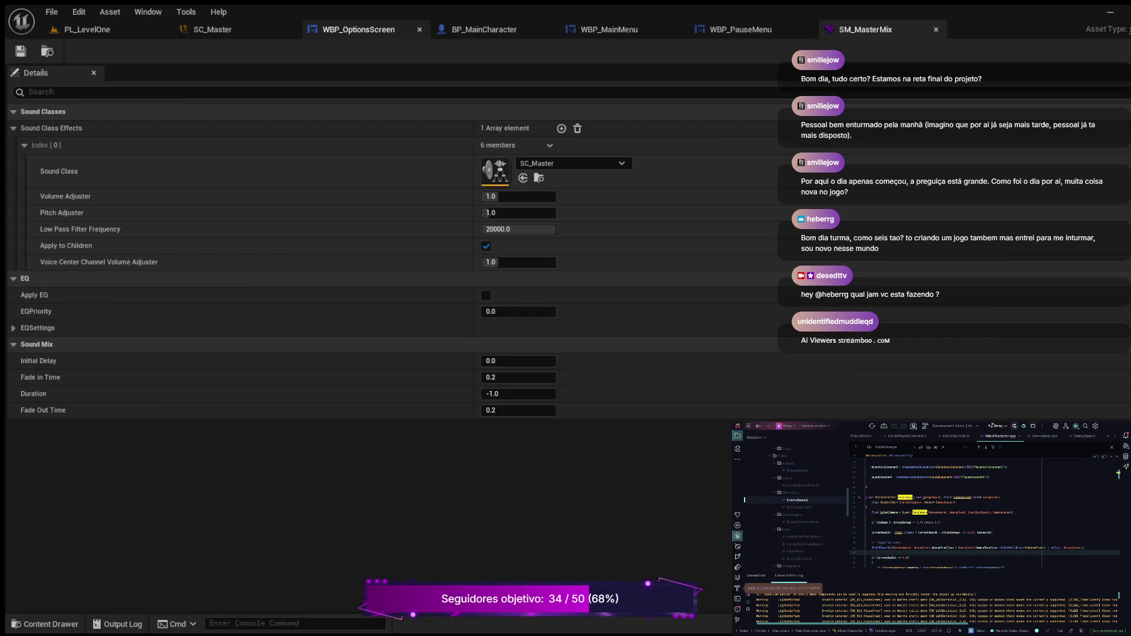
Bring up the WBP_OptionsScreen widget blueprint and switch it to its event graph.
left_click(356, 29)
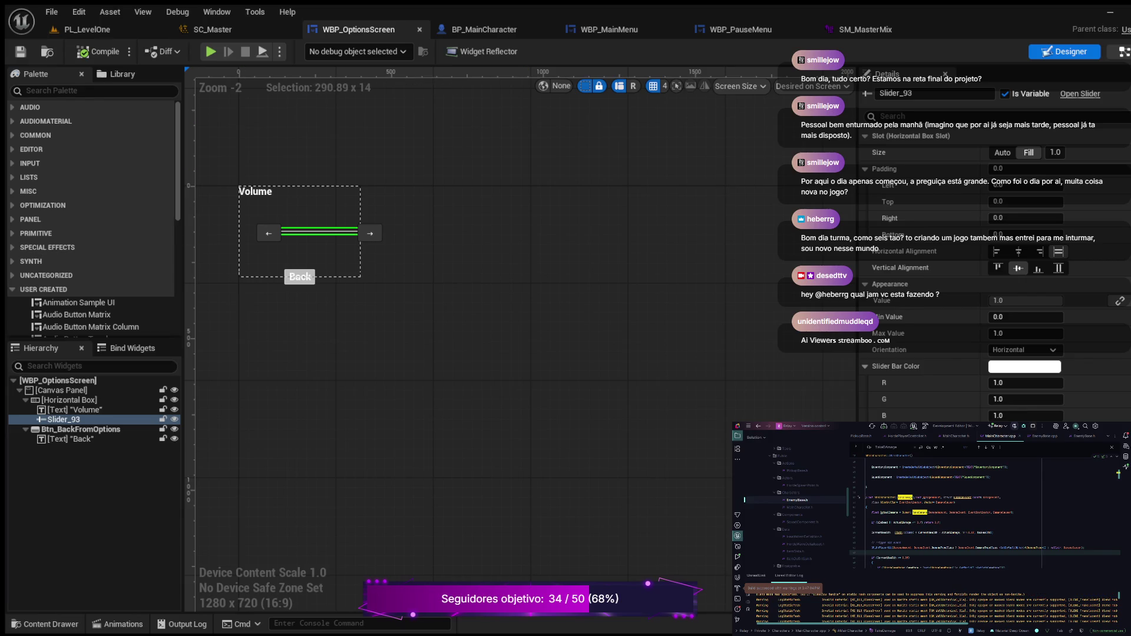
left_click(1124, 51)
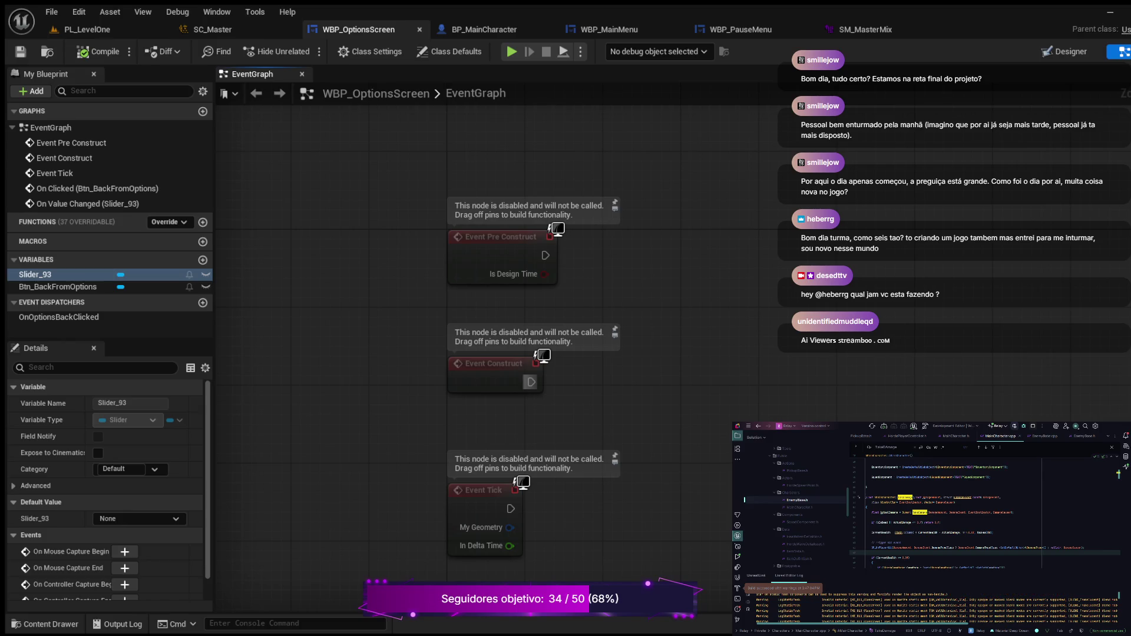
Drag a new wire out from Event Construct's execution pin.
left_click_drag(531, 382, 723, 334)
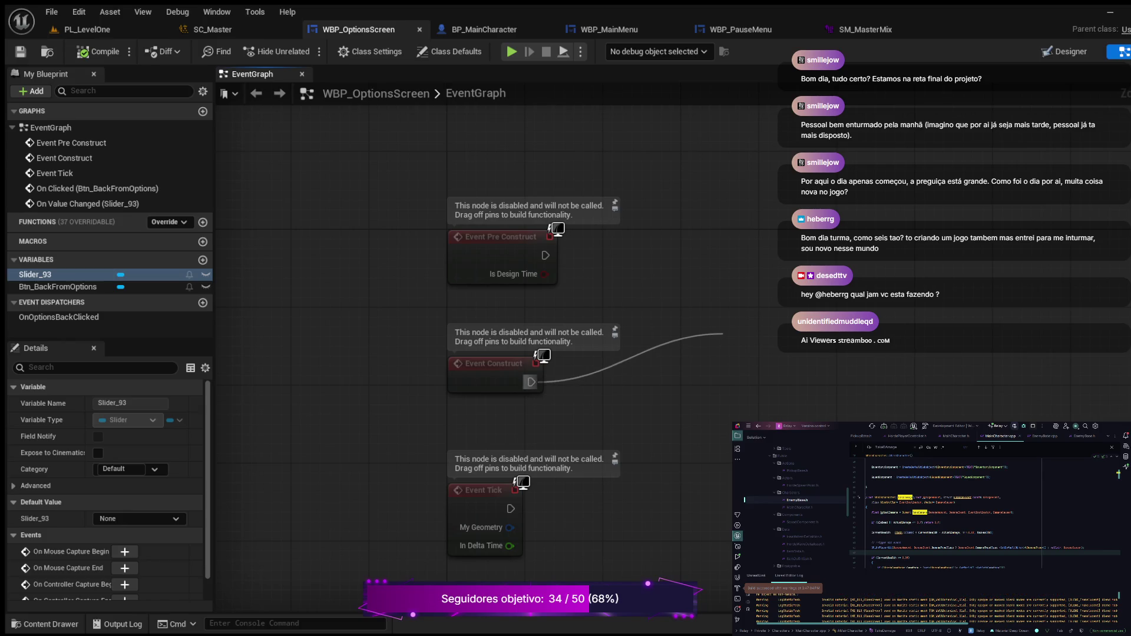
Add a Push Sound Mix Modifier set to SM_MasterMix after Event Construct, then return to PL_LevelOne.
key("Return")
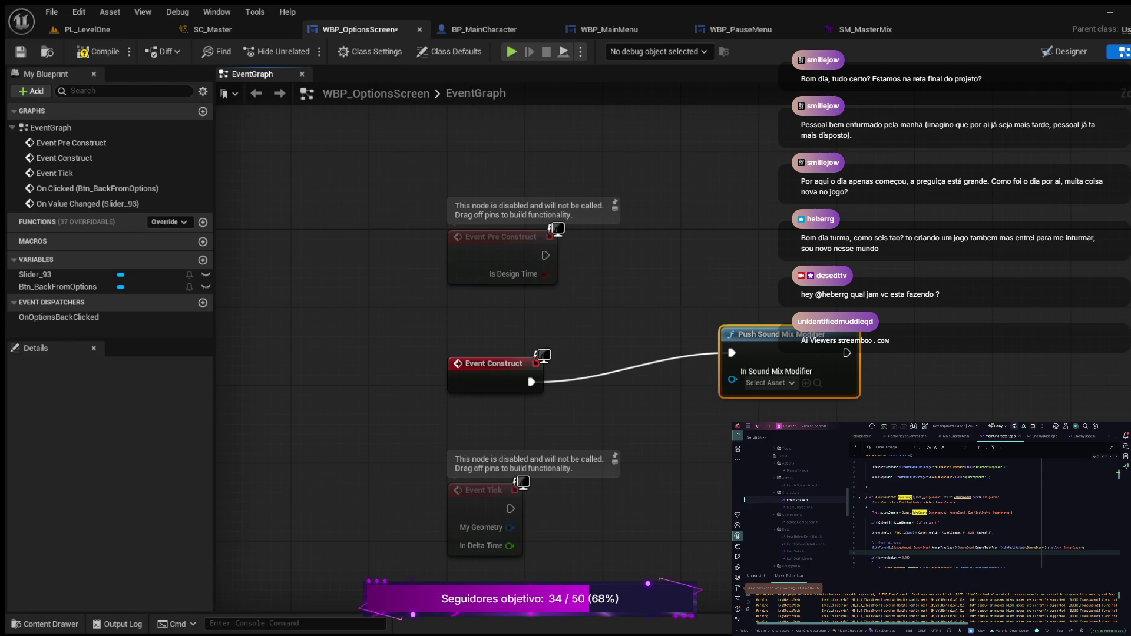
left_click(807, 383)
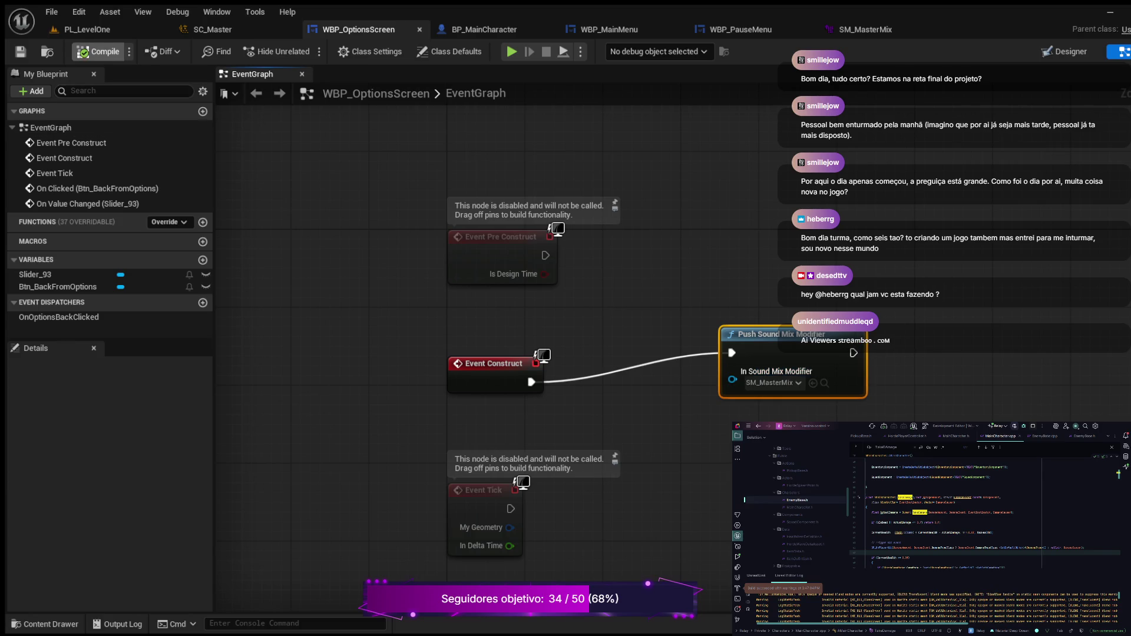
left_click(863, 30)
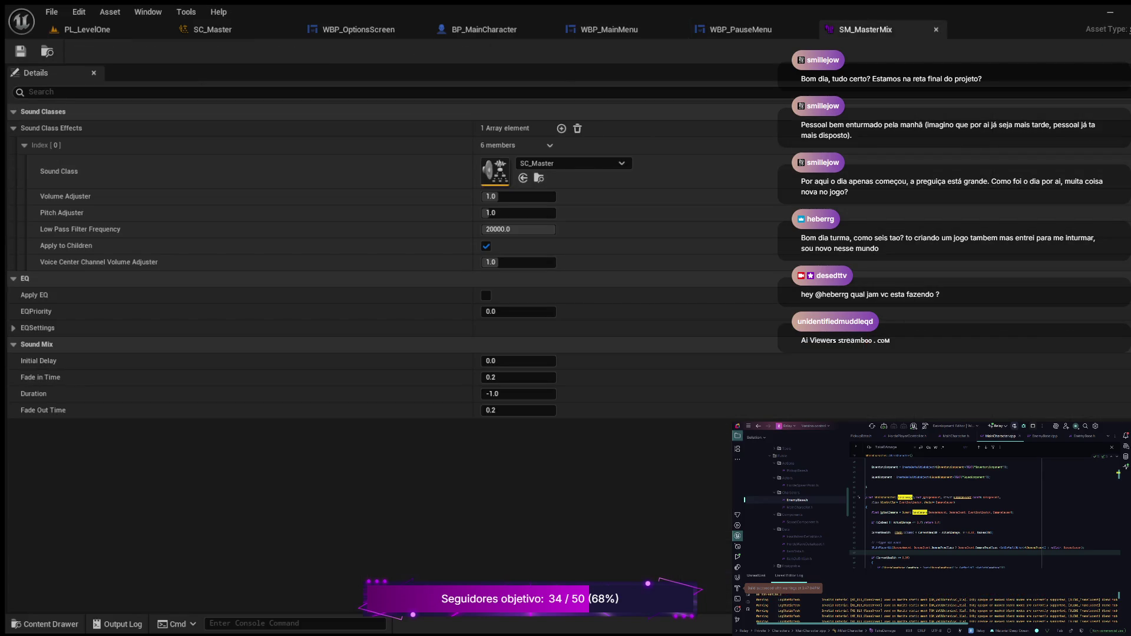
left_click(87, 29)
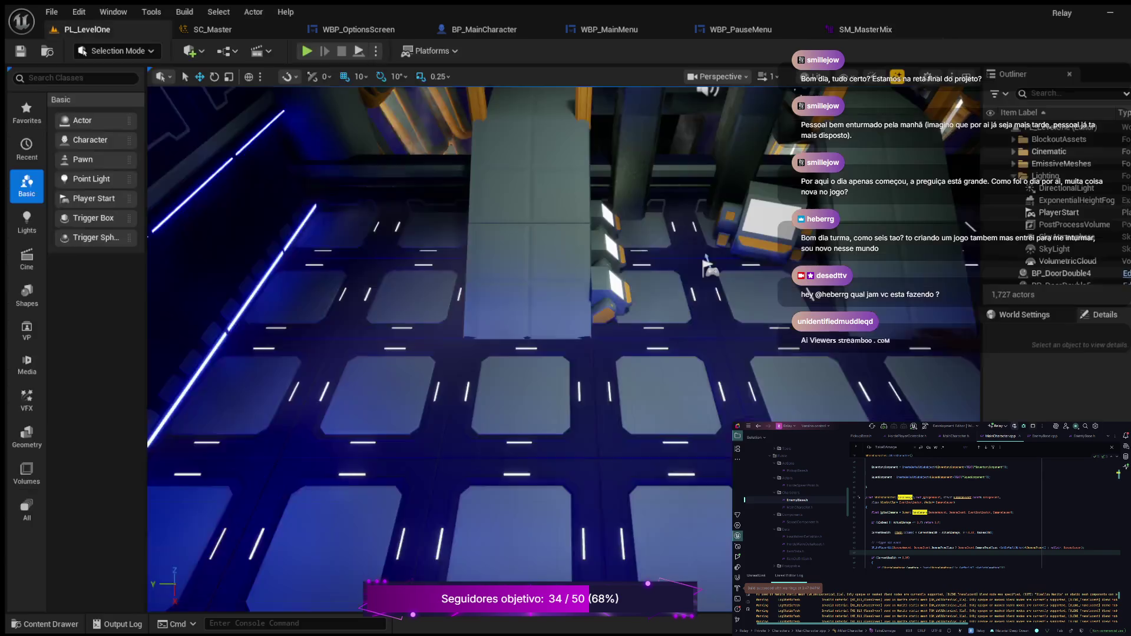
In play, turn the volume fully down on the main-menu Options screen, then start the game.
key("alt+p")
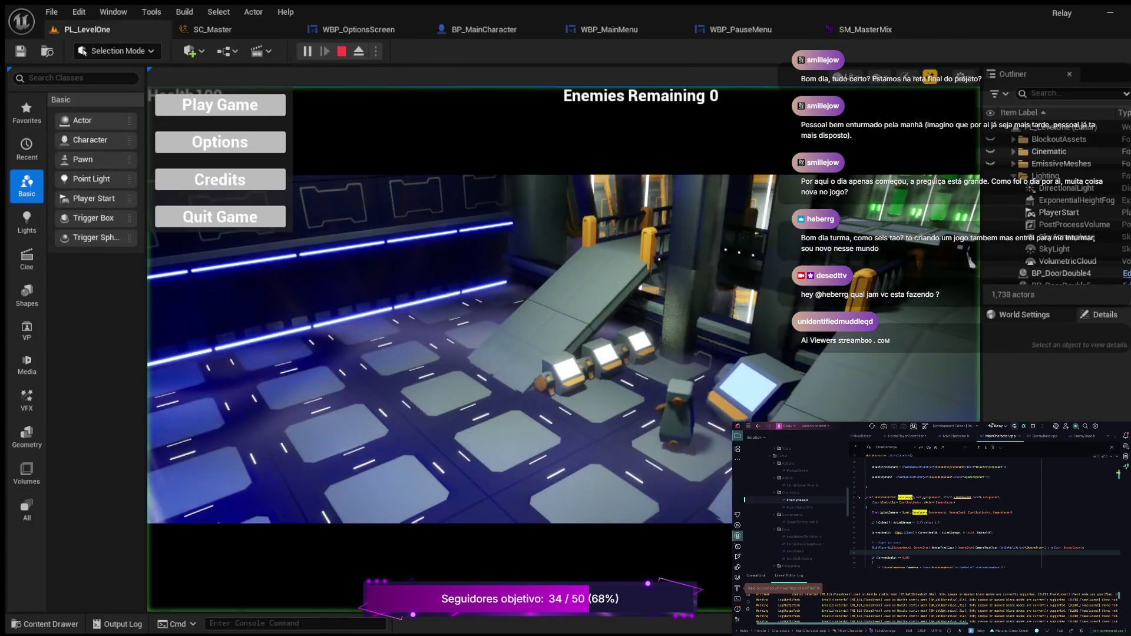
left_click(237, 142)
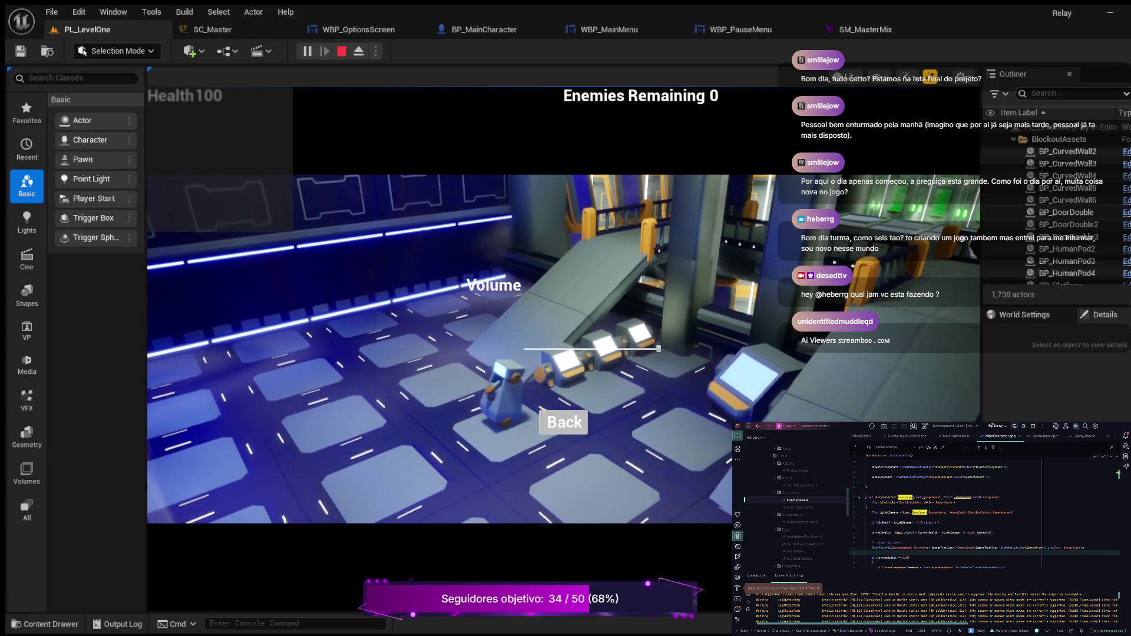
left_click(524, 349)
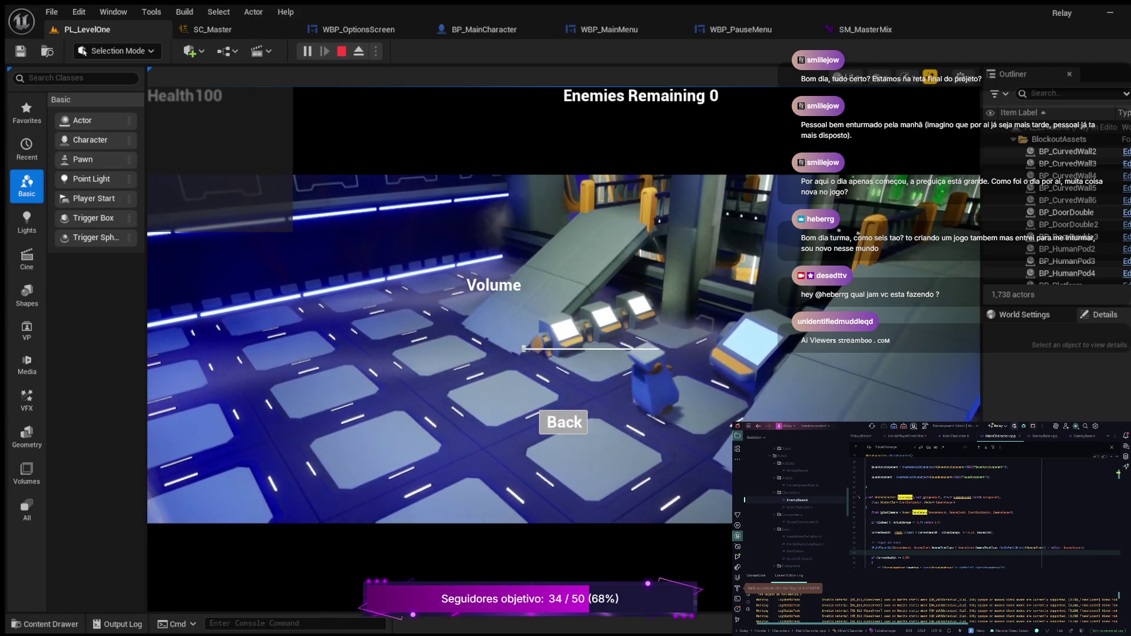
left_click(565, 422)
left_click(237, 104)
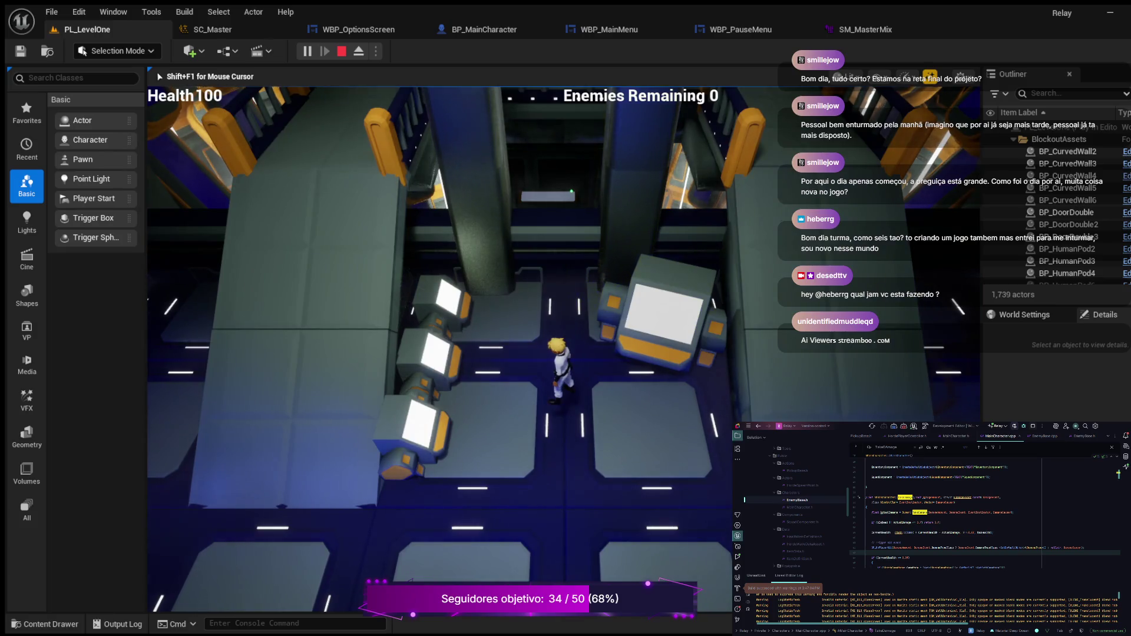
Lower the volume twice from the pause menu's Options screen, resuming between, then stop play.
key("p")
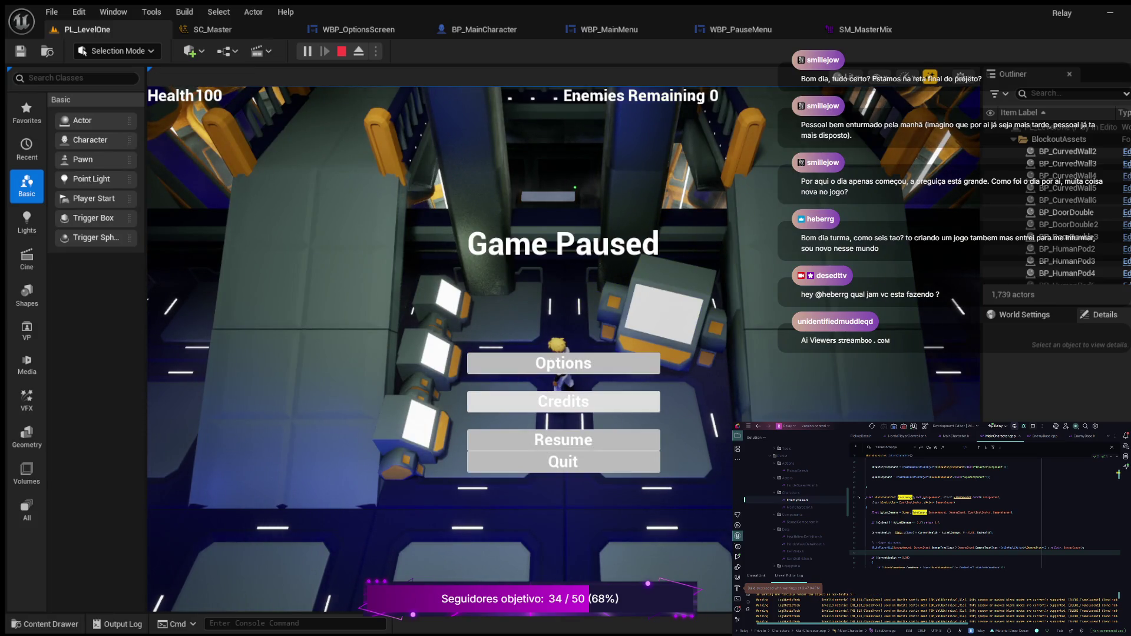
left_click(563, 363)
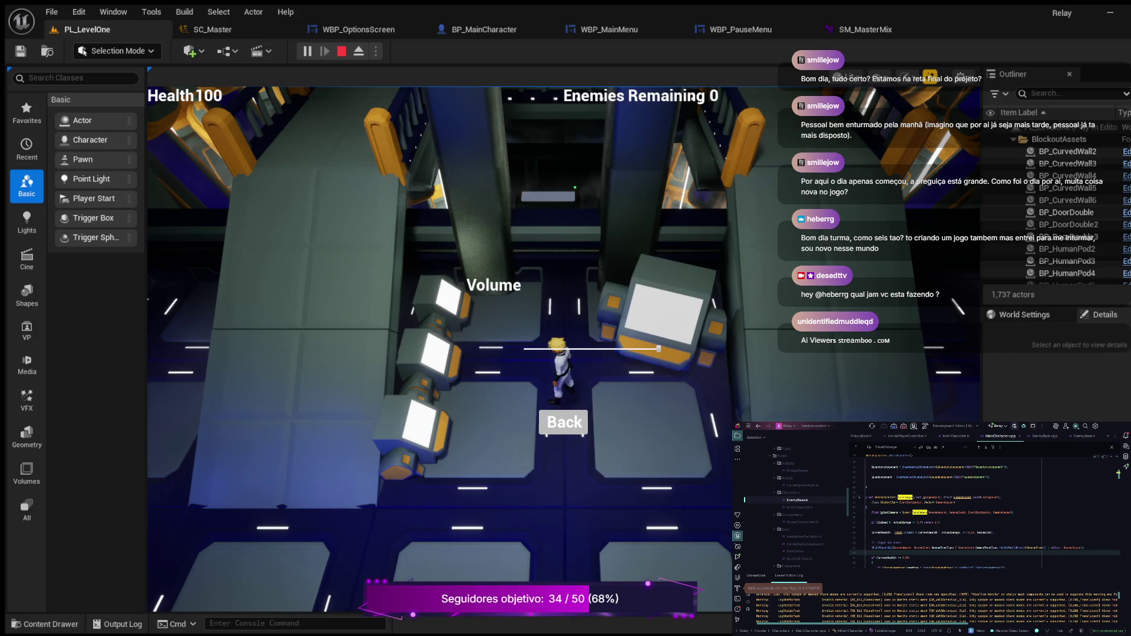
left_click_drag(659, 349, 524, 349)
left_click(564, 422)
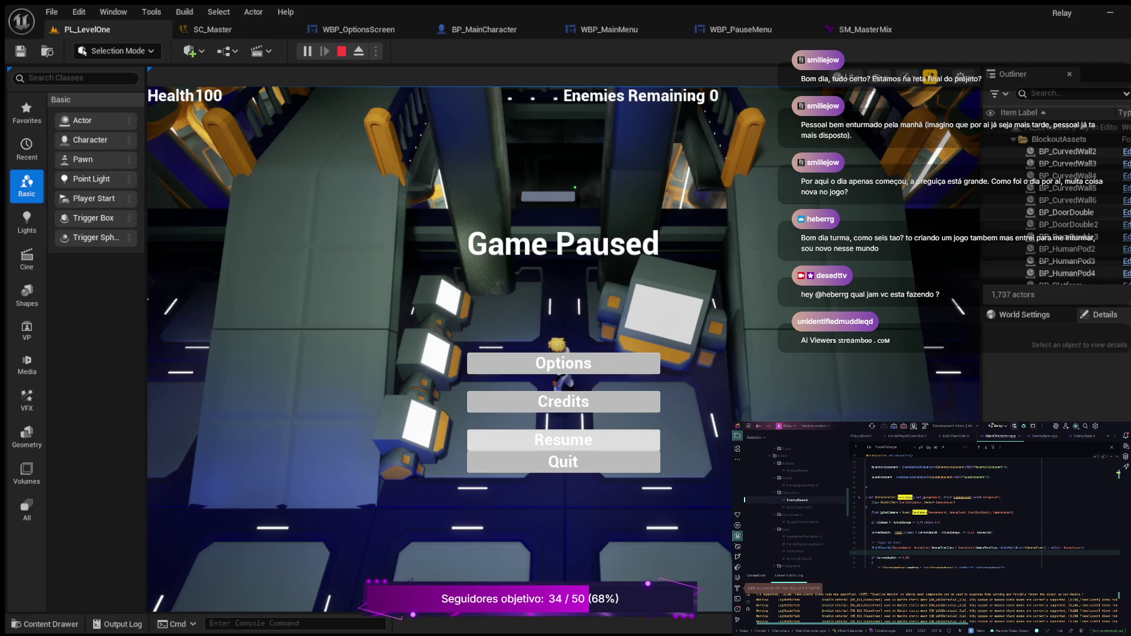
left_click(564, 439)
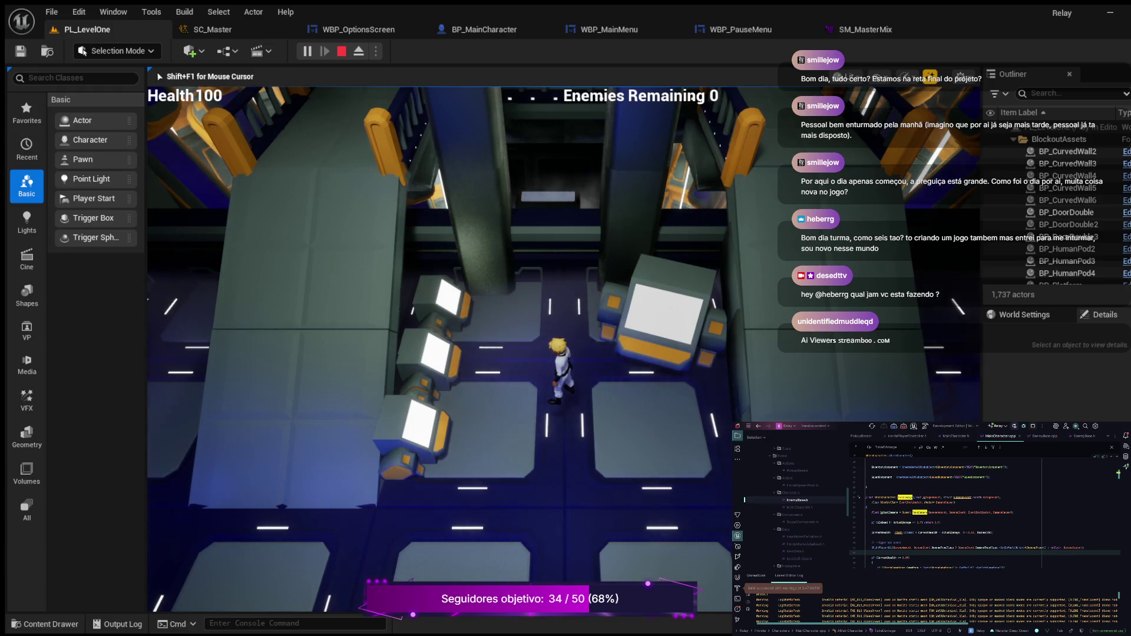
key("Escape")
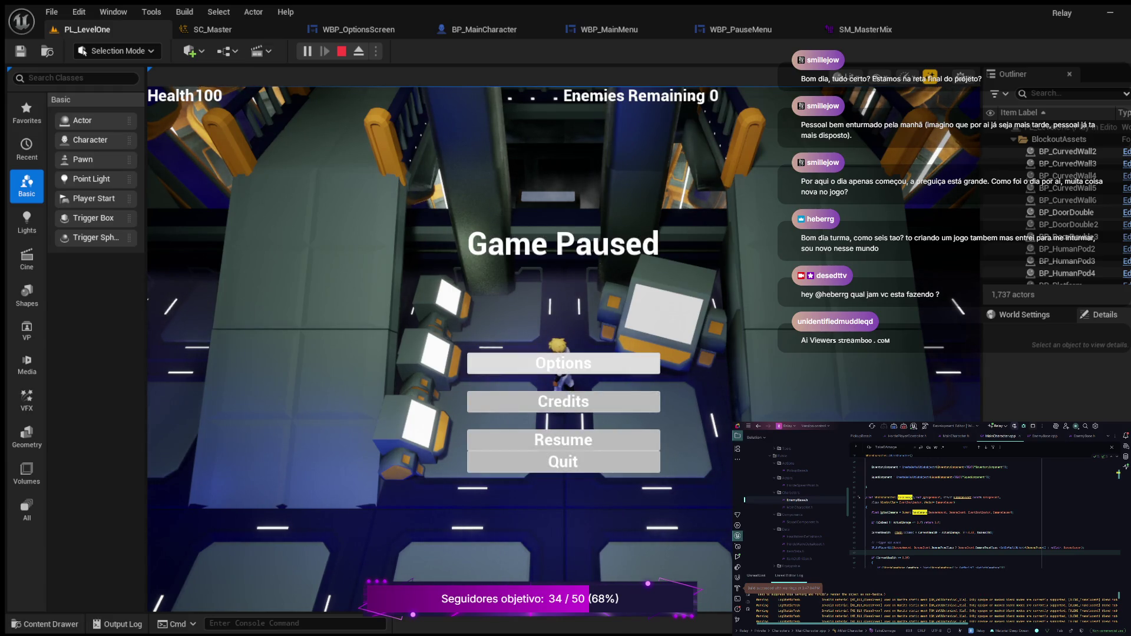
left_click(563, 363)
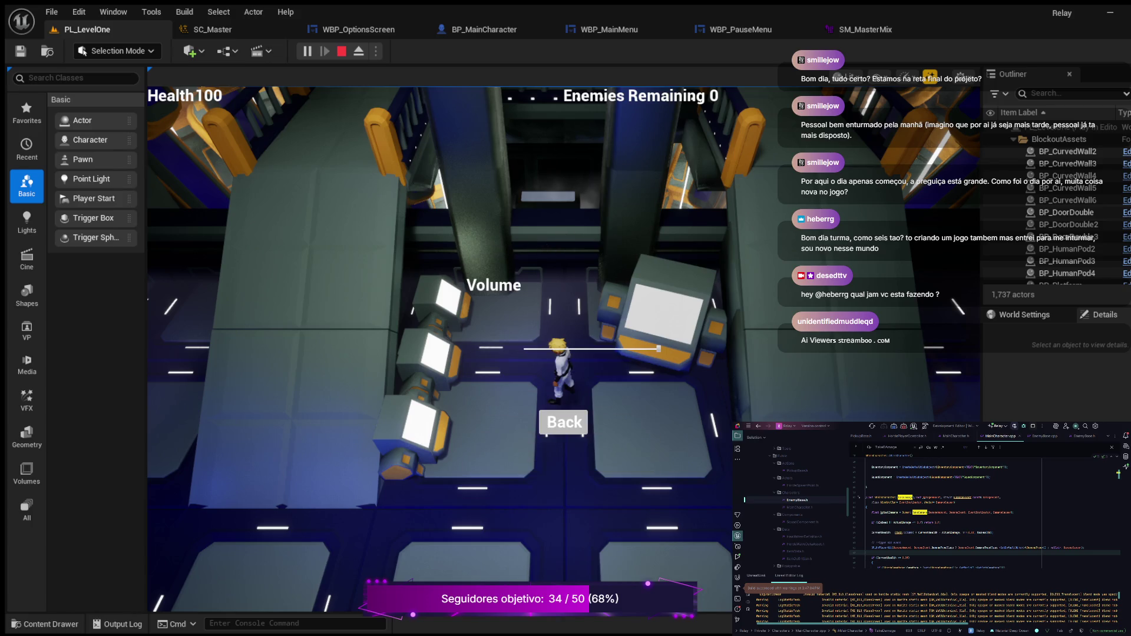
left_click_drag(658, 349, 578, 349)
left_click(563, 422)
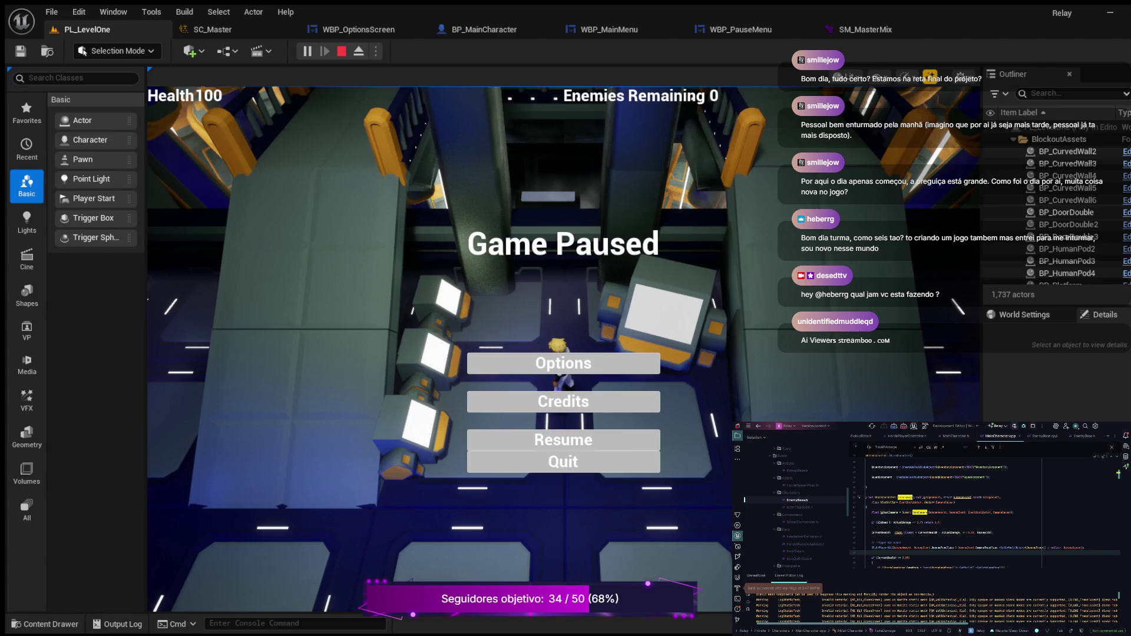
key("Escape")
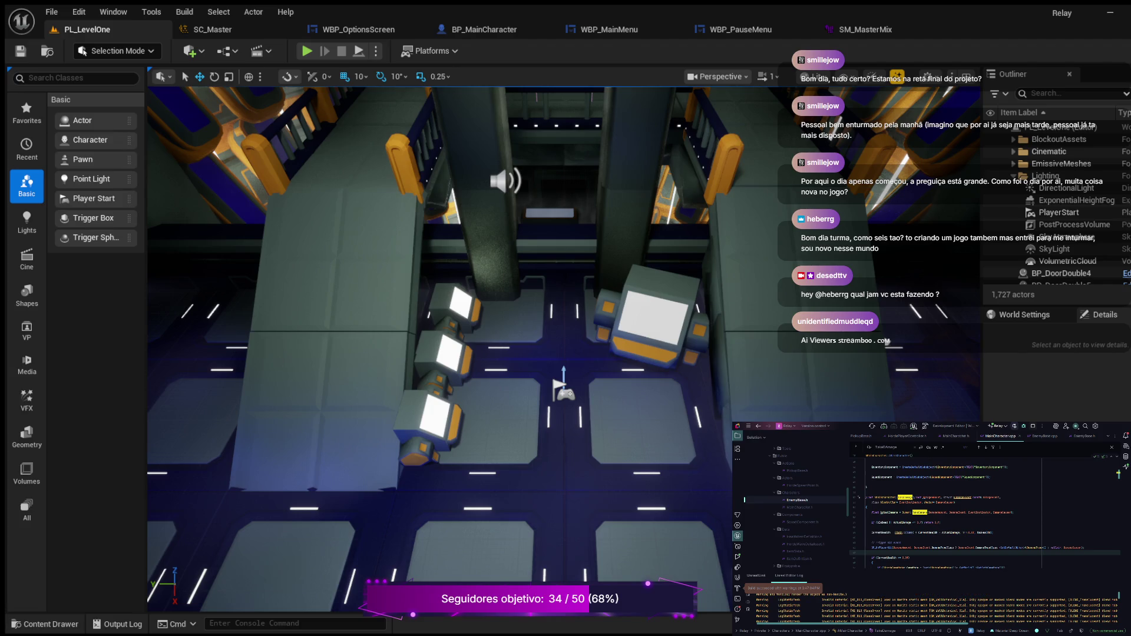
From the SM_MasterMix tab, open the SC_Master sound class from the Audio folder to check its 1.0 volume.
left_click(865, 29)
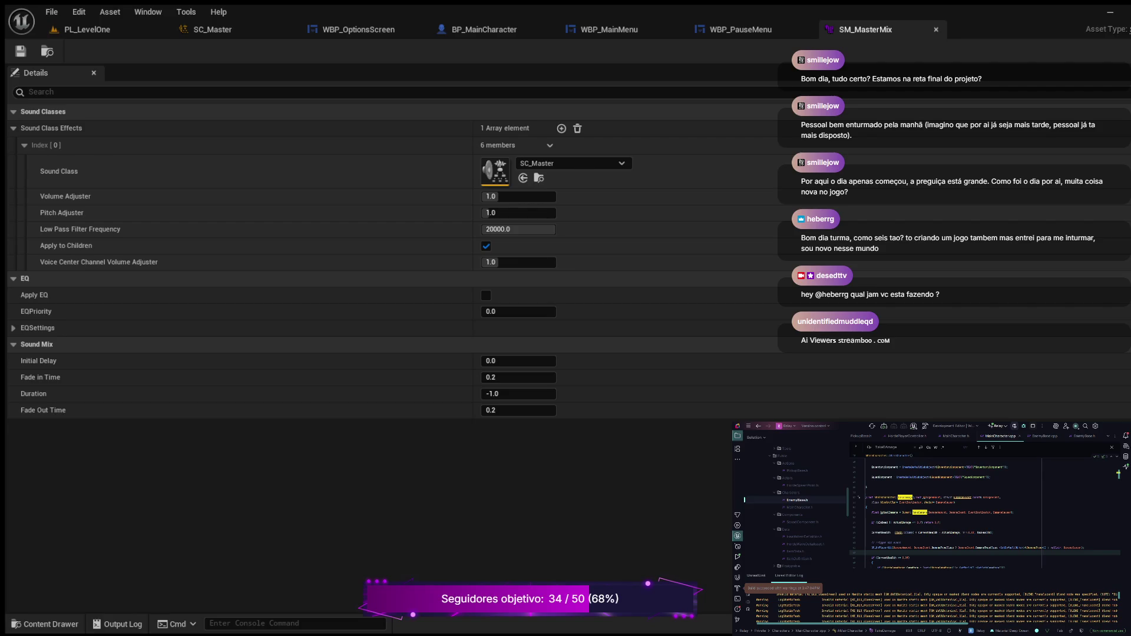
left_click(44, 624)
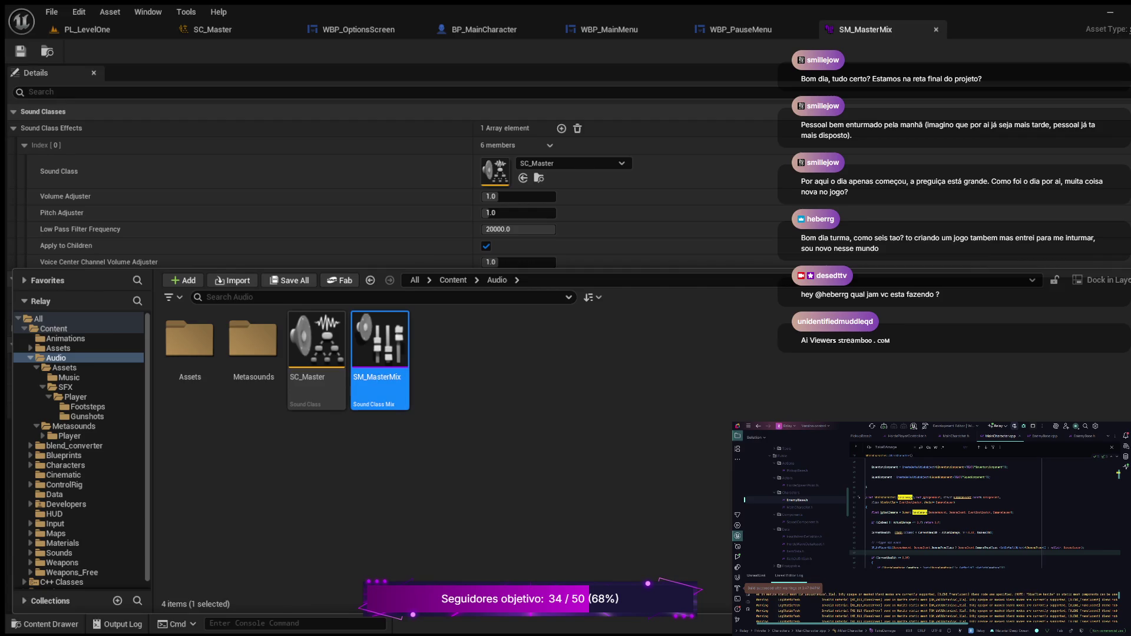
double_click(316, 341)
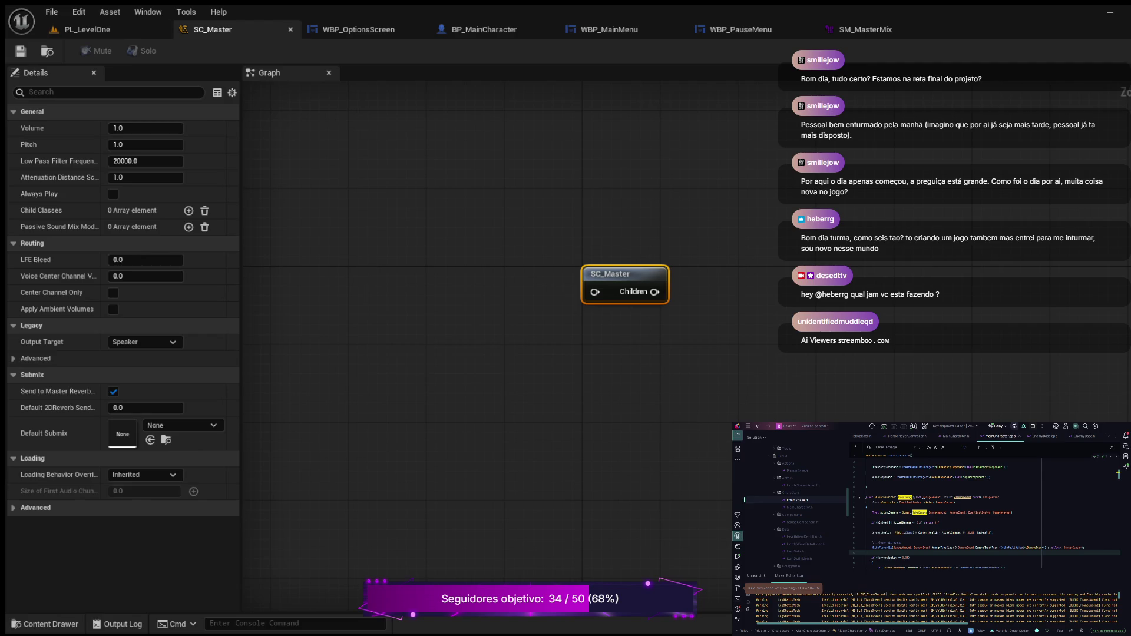
Open the Sci-Fi-Exp sound wave from the Audio > Assets > Music folder.
key("ctrl+space")
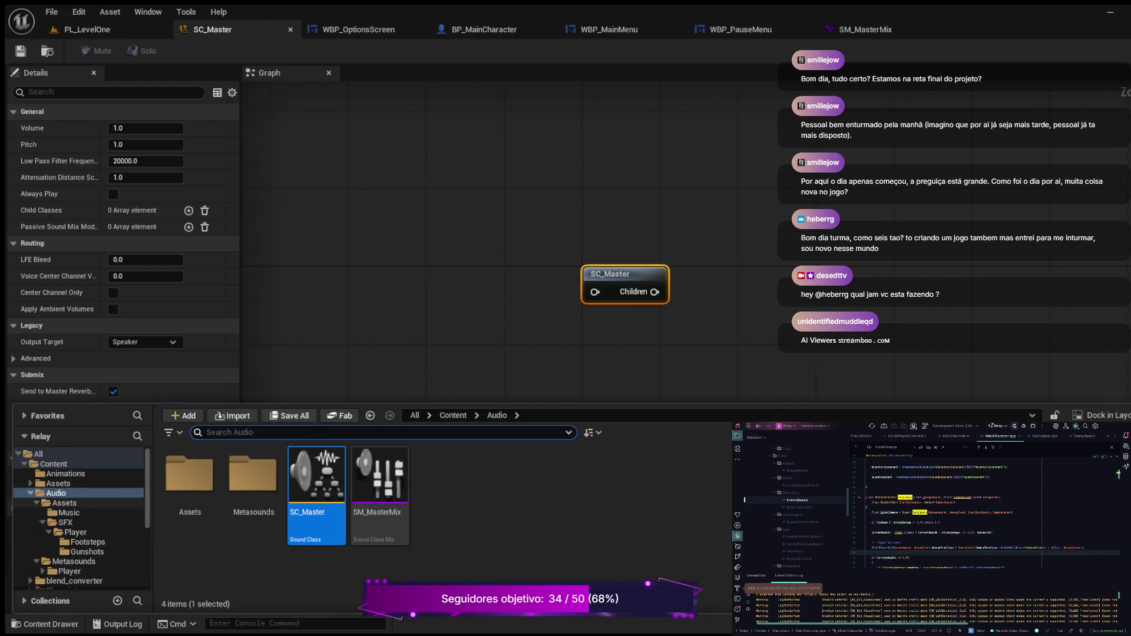
left_click(63, 503)
left_click(56, 493)
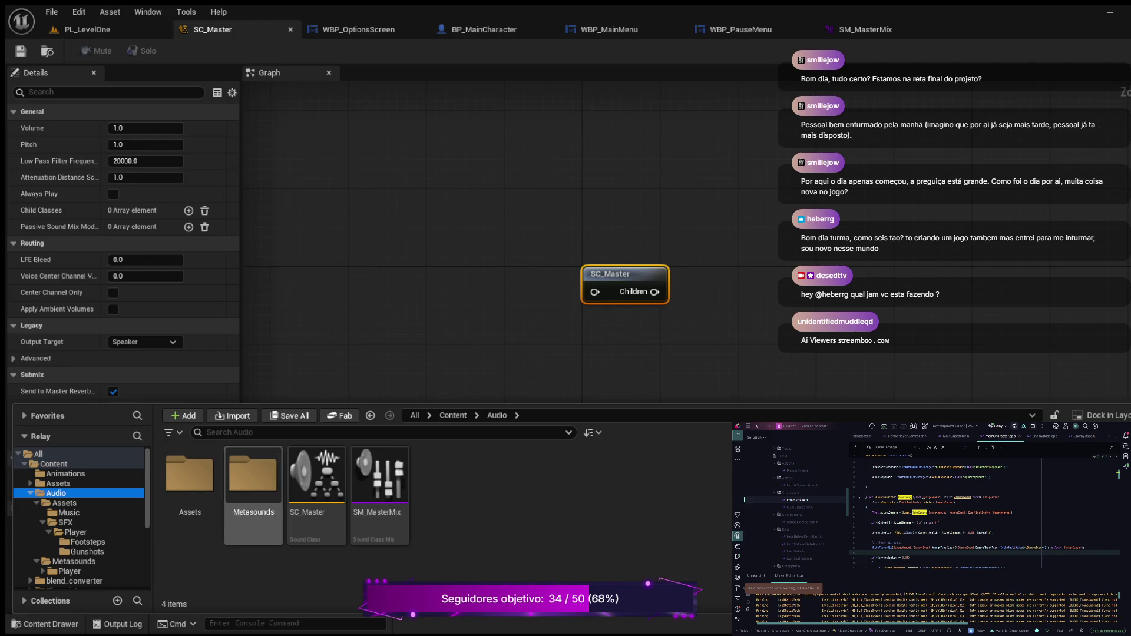
left_click(69, 512)
left_click(190, 495)
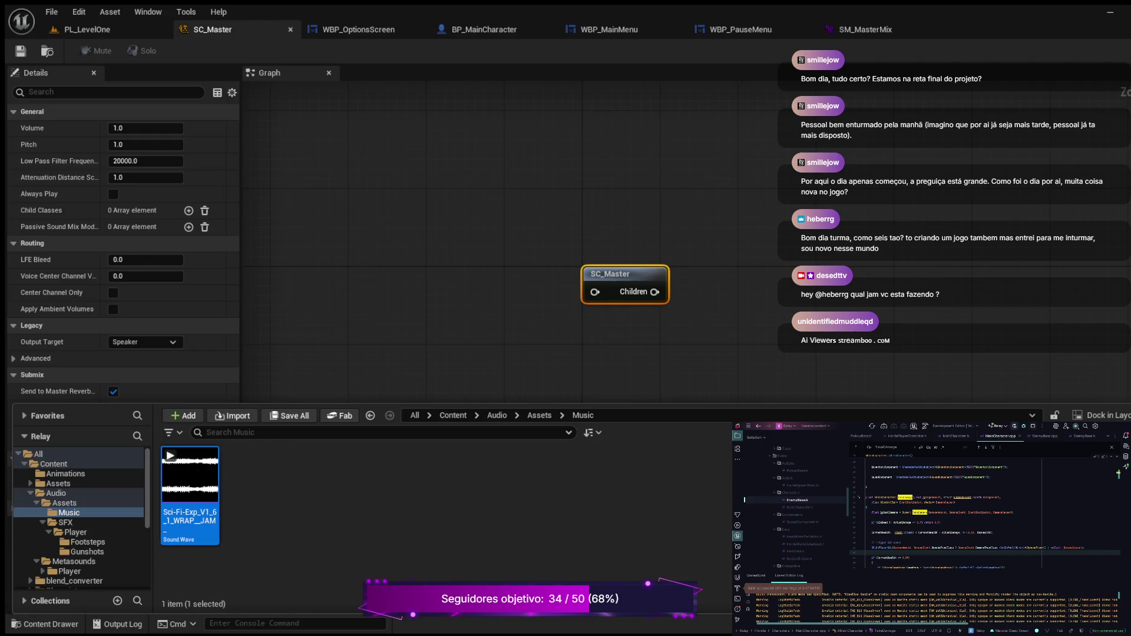
double_click(190, 494)
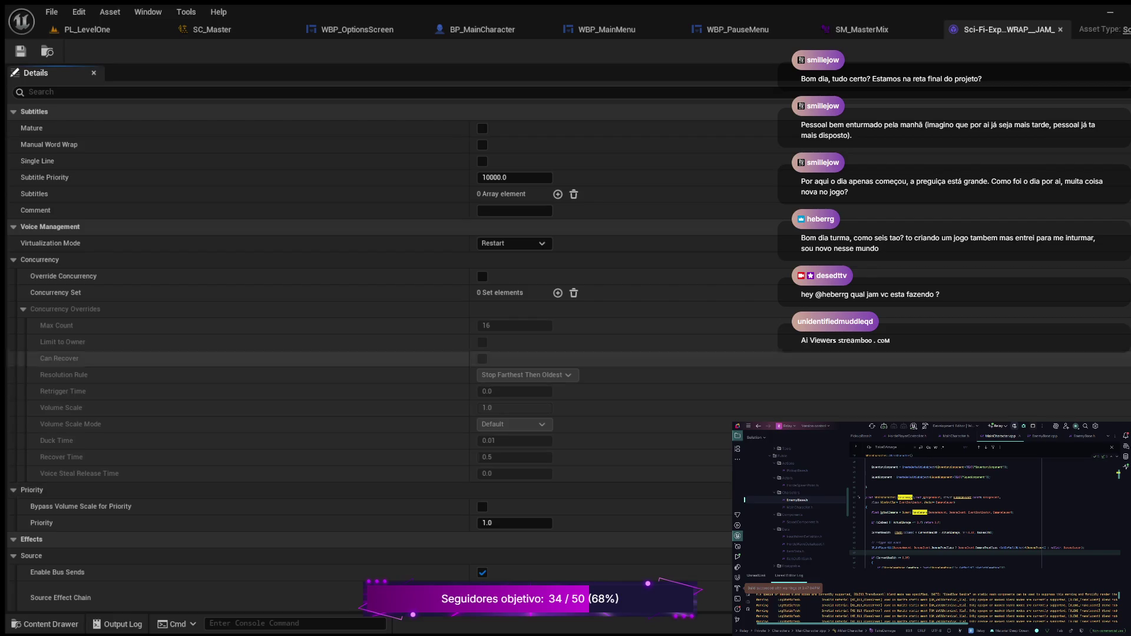
Filter the Sci-Fi-Exp details by 'class' to confirm its Sound Class is SC_Master.
type("class")
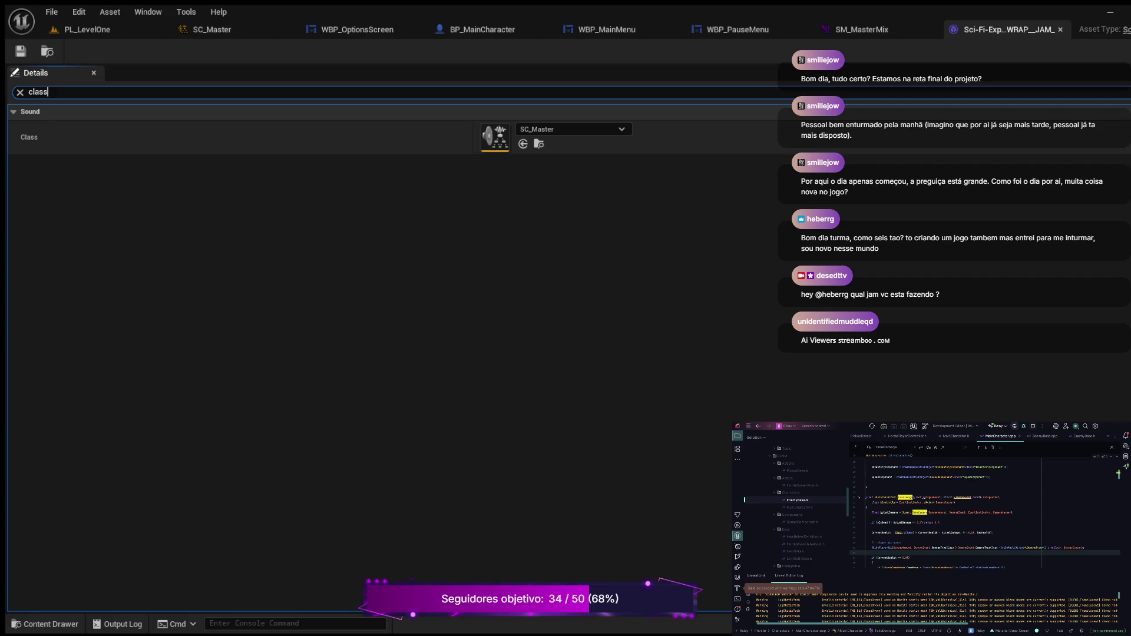
left_click(45, 624)
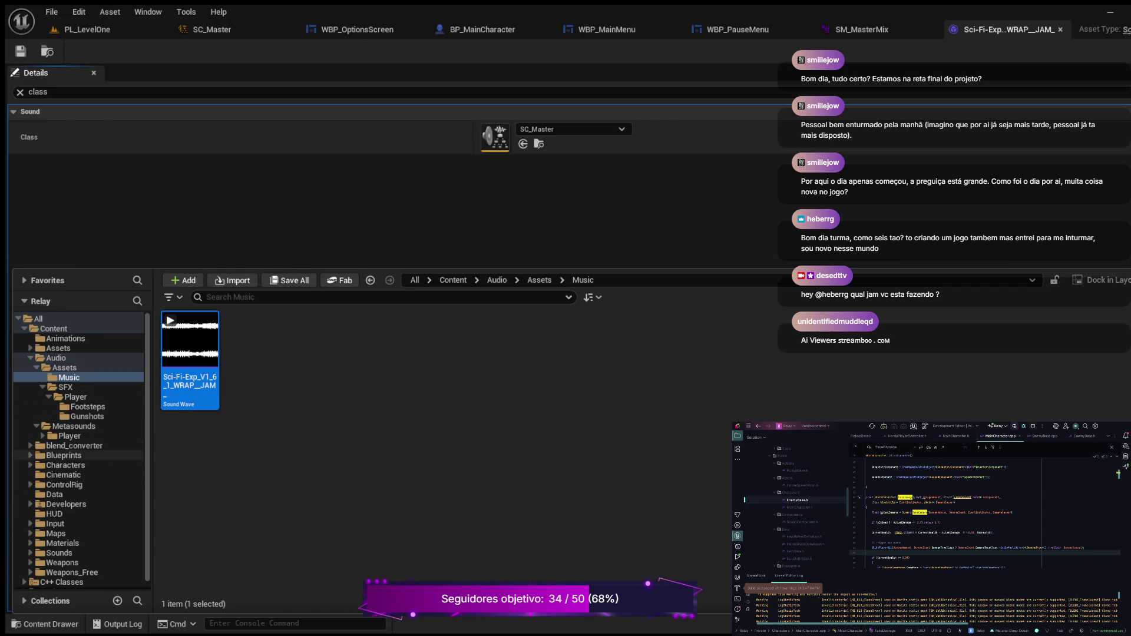
Open the BP_HordeGameMode blueprint from the Blueprints folder.
left_click(63, 455)
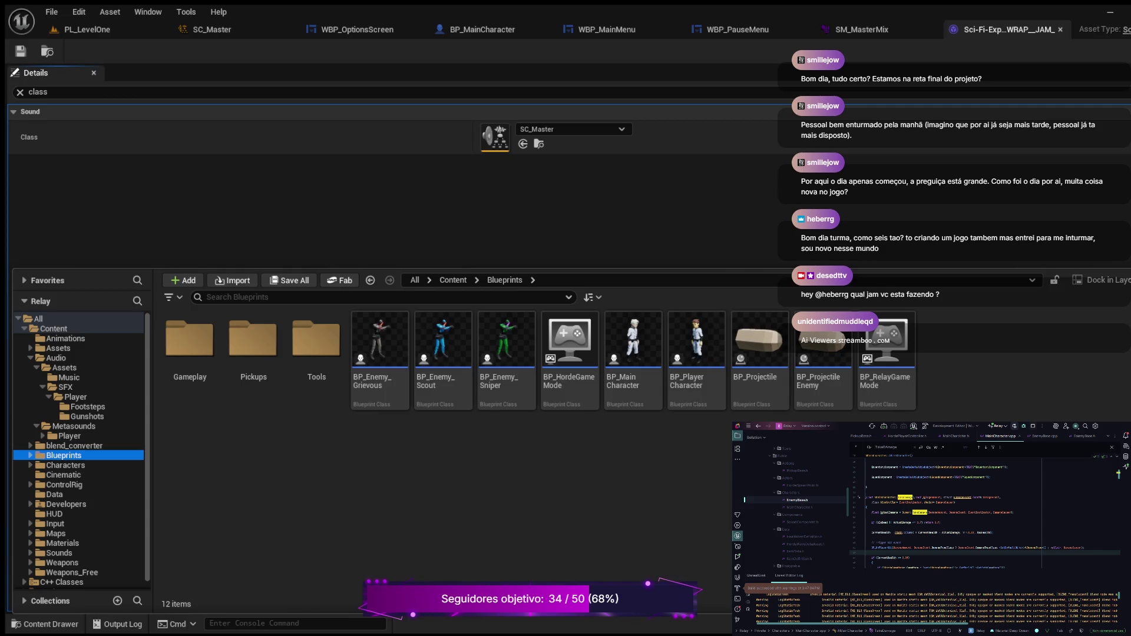
left_click(569, 348)
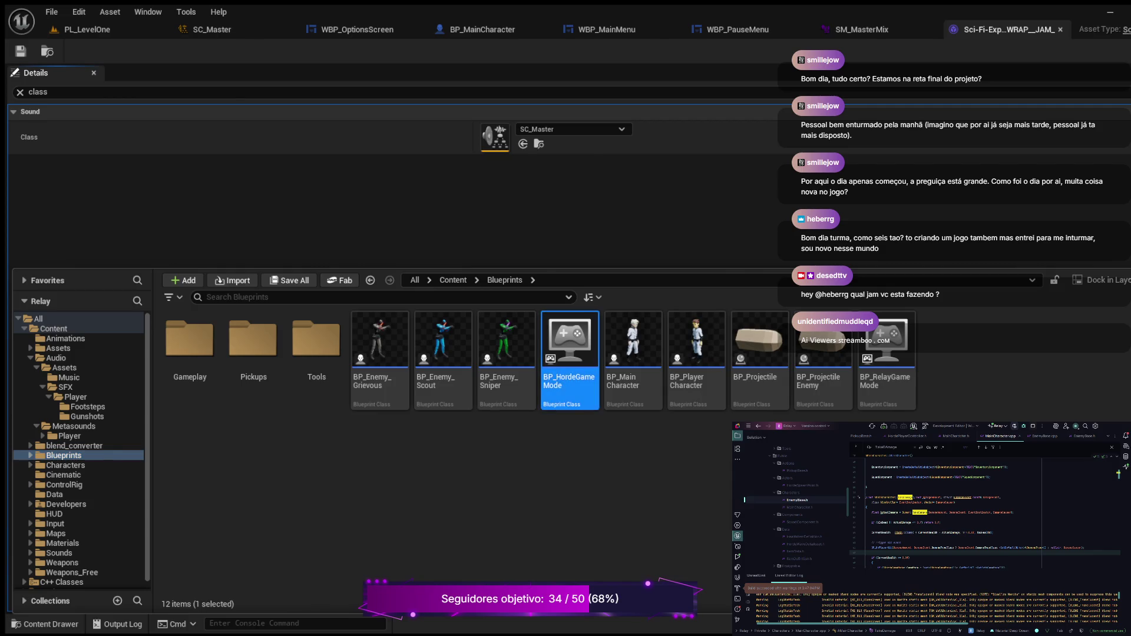
double_click(569, 348)
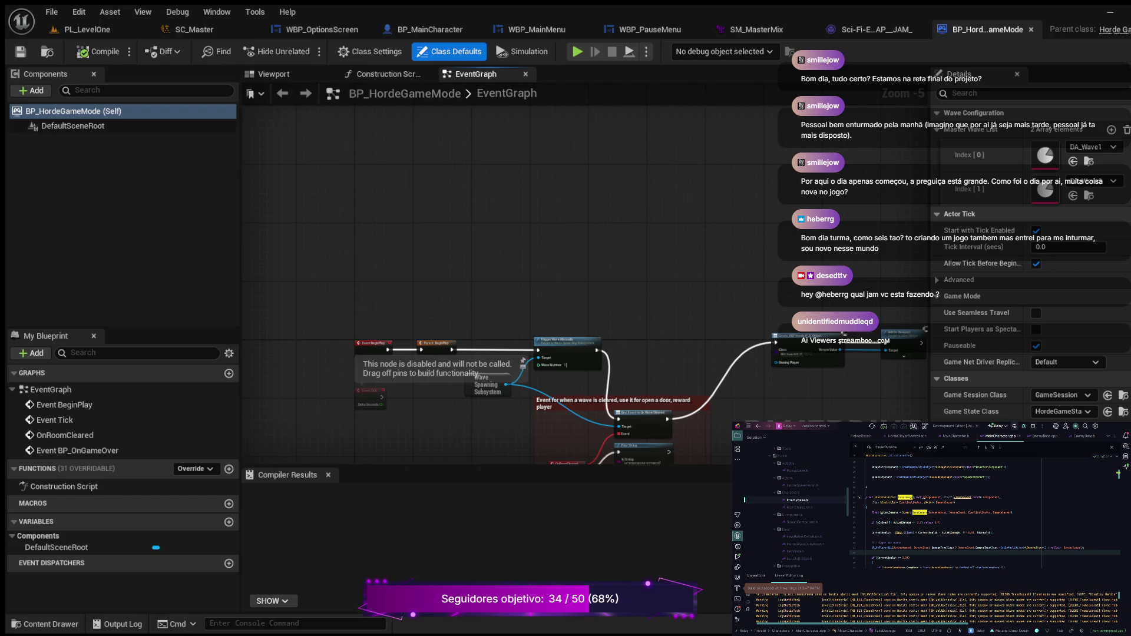
Add a Set Sound Mix Class Override node after the HUD widget's Add to Viewport.
scroll(414, 305, "up", 3)
left_click_drag(415, 305, 590, 190)
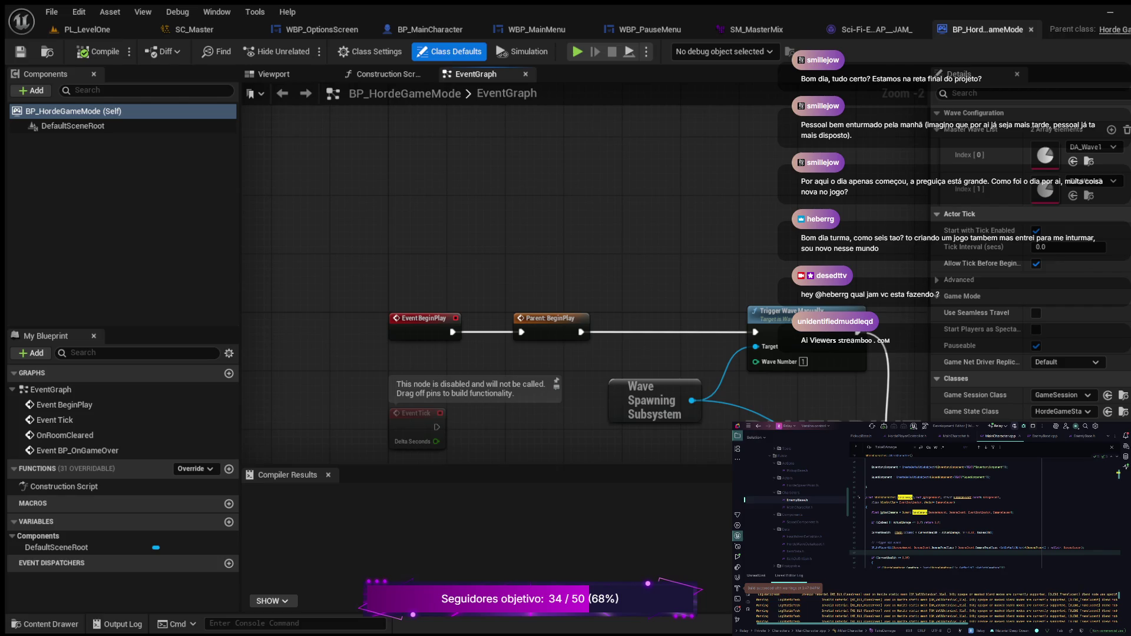
mouse_move(530, 295)
left_mouse_down()
mouse_move(283, 235)
mouse_move(277, 177)
mouse_move(247, 115)
left_mouse_up()
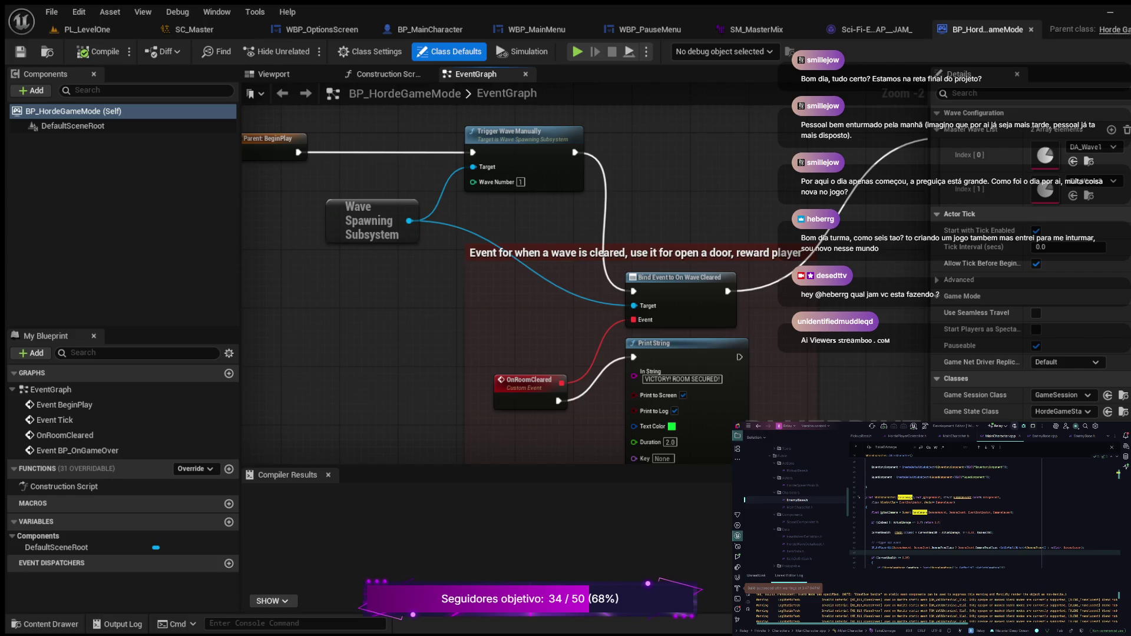
left_click_drag(530, 235, 317, 251)
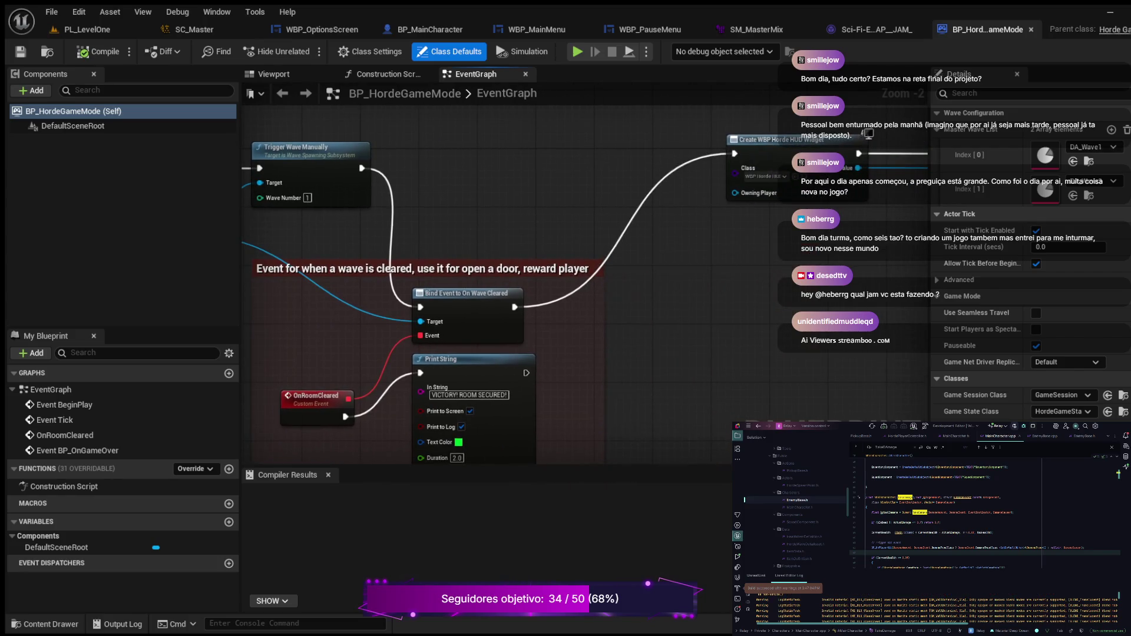
mouse_move(749, 250)
left_mouse_down()
mouse_move(435, 287)
mouse_move(303, 390)
left_mouse_up()
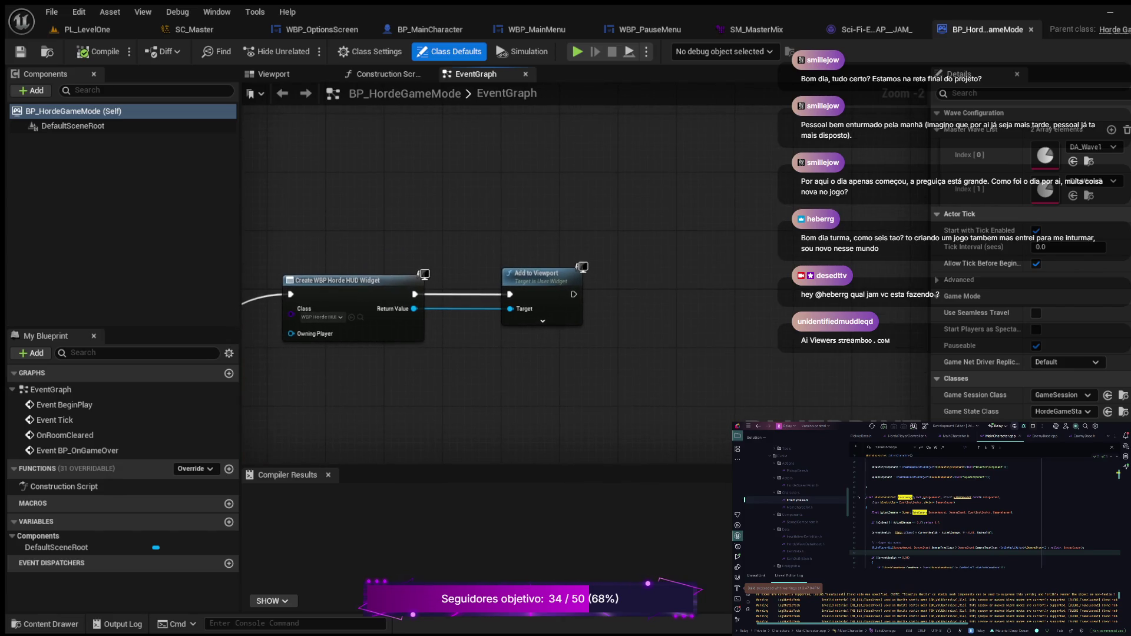
left_click_drag(572, 294, 667, 283)
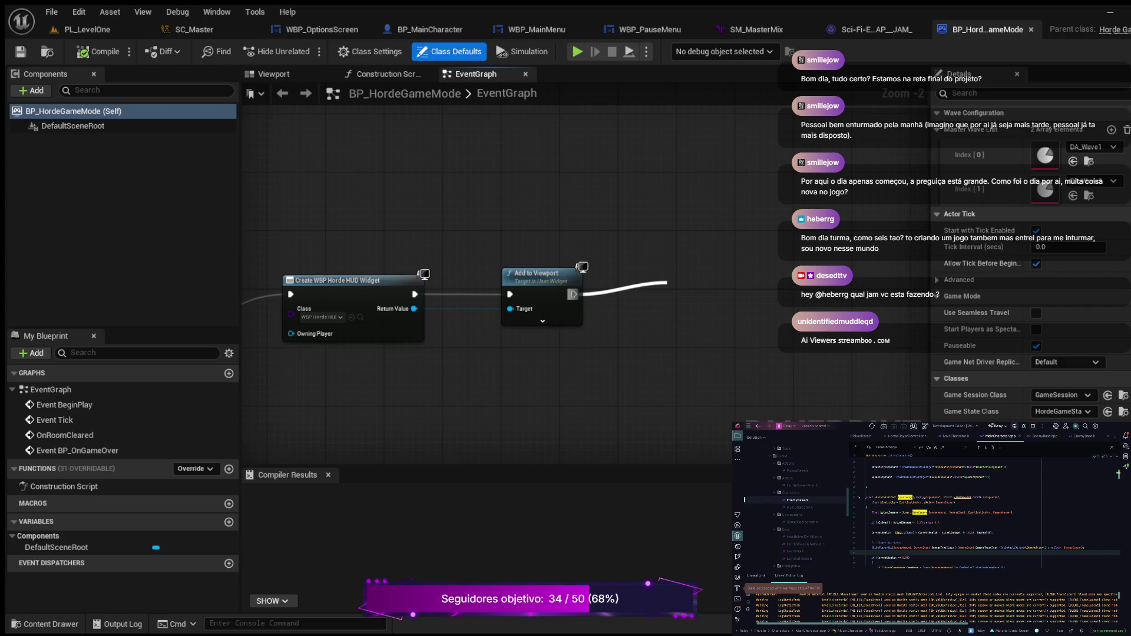
key("Return")
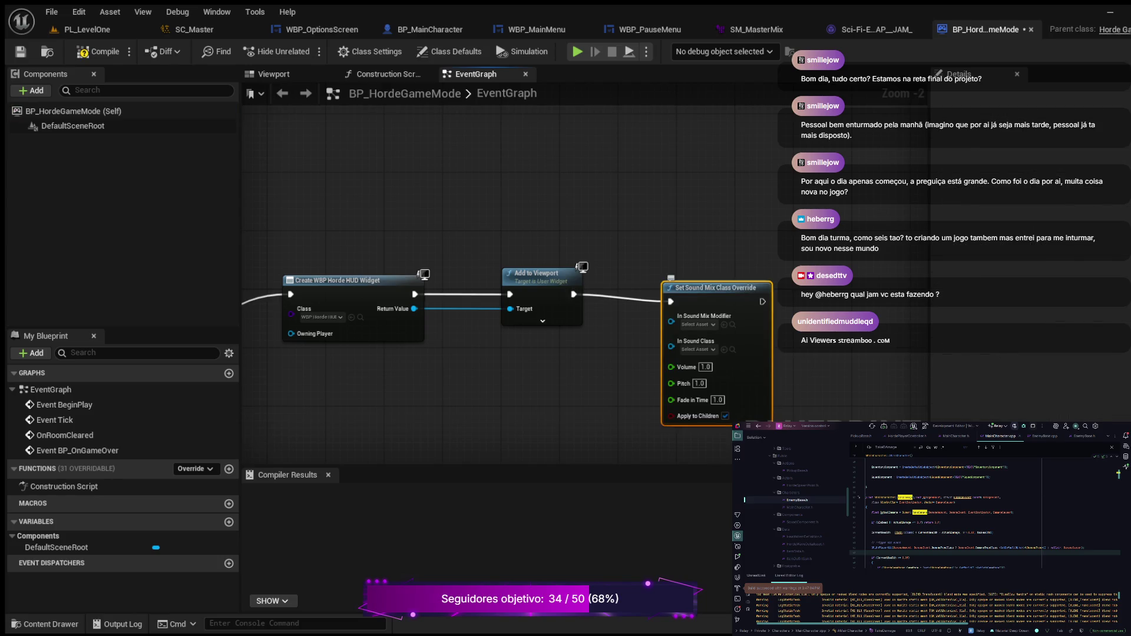
Set the override node to SM_MasterMix and SC_Master, compile, and return to PL_LevelOne.
scroll(823, 304, "up", 2)
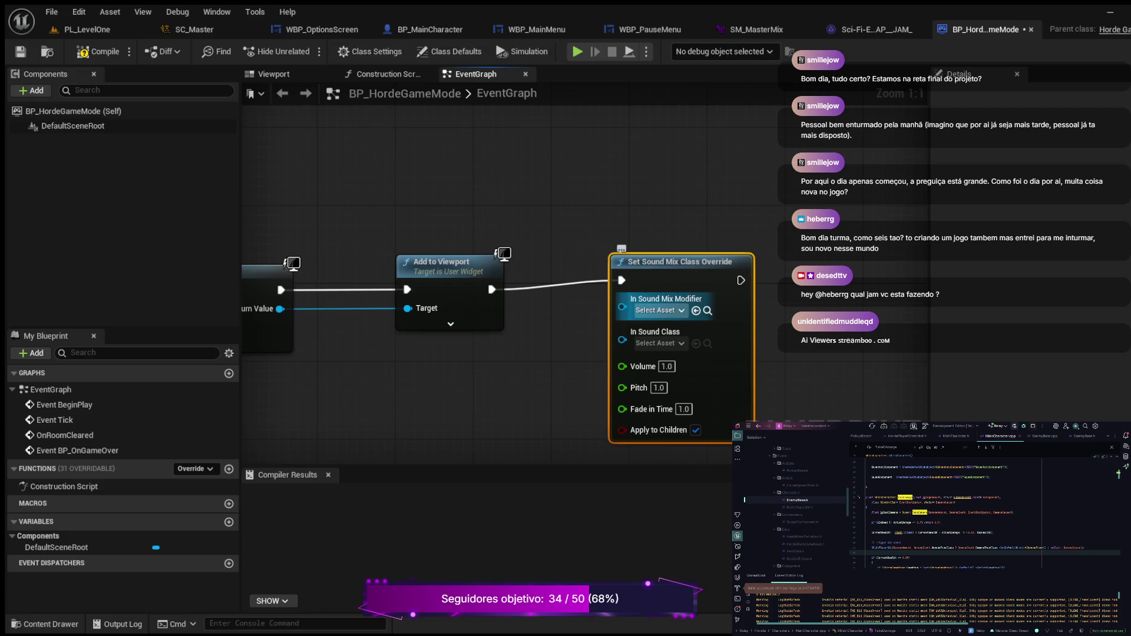
key("Escape")
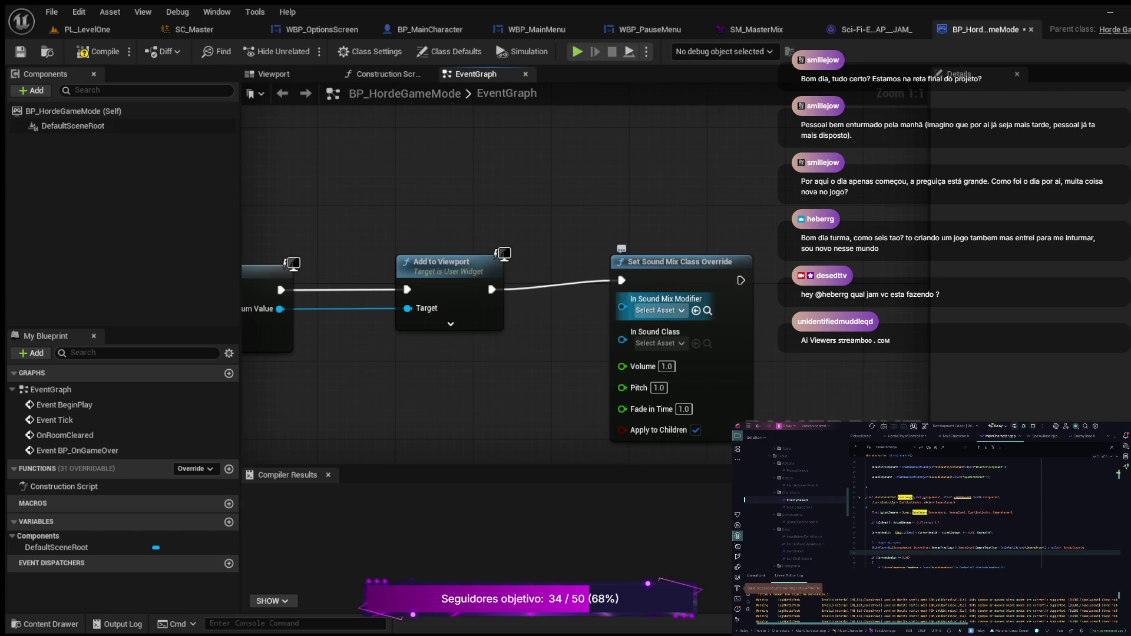
left_click(695, 310)
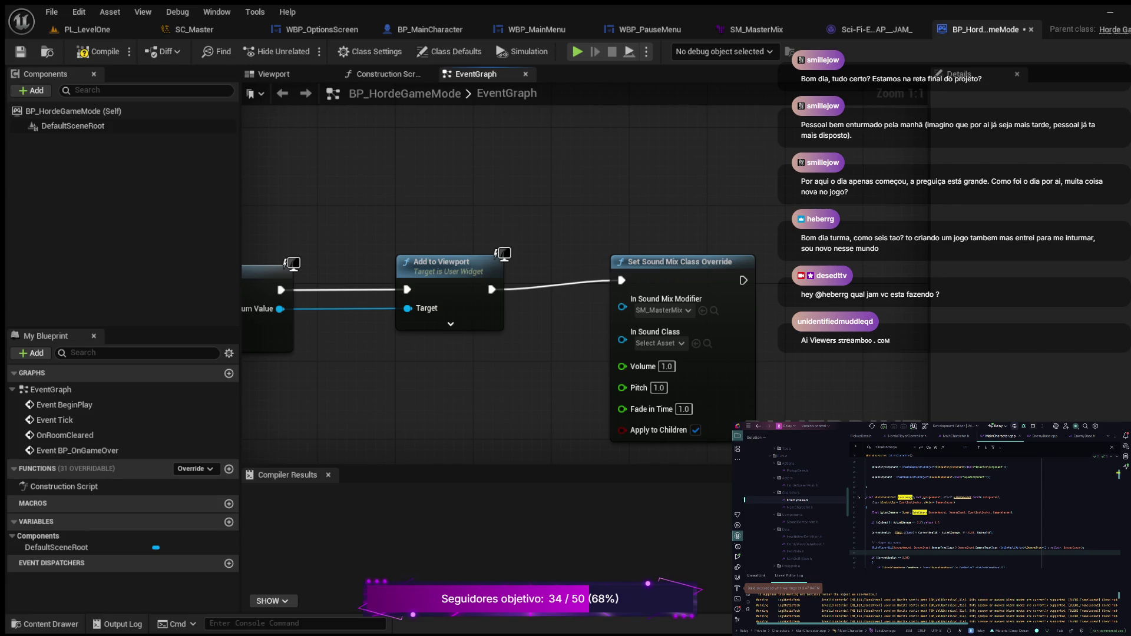
left_click(695, 343)
left_click(100, 51)
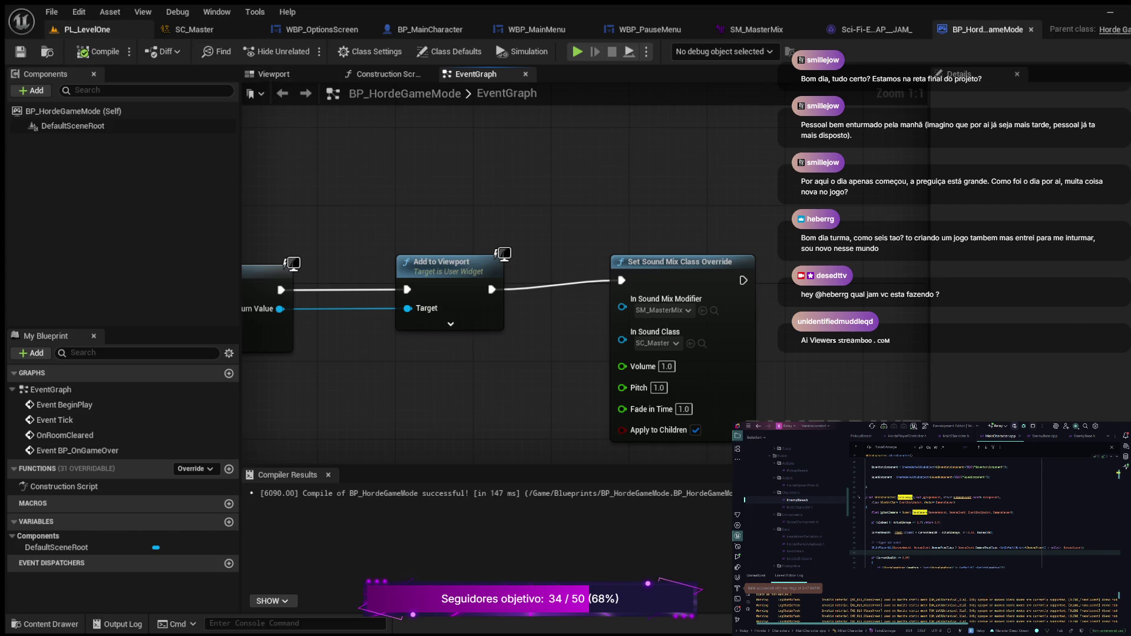
left_click(89, 30)
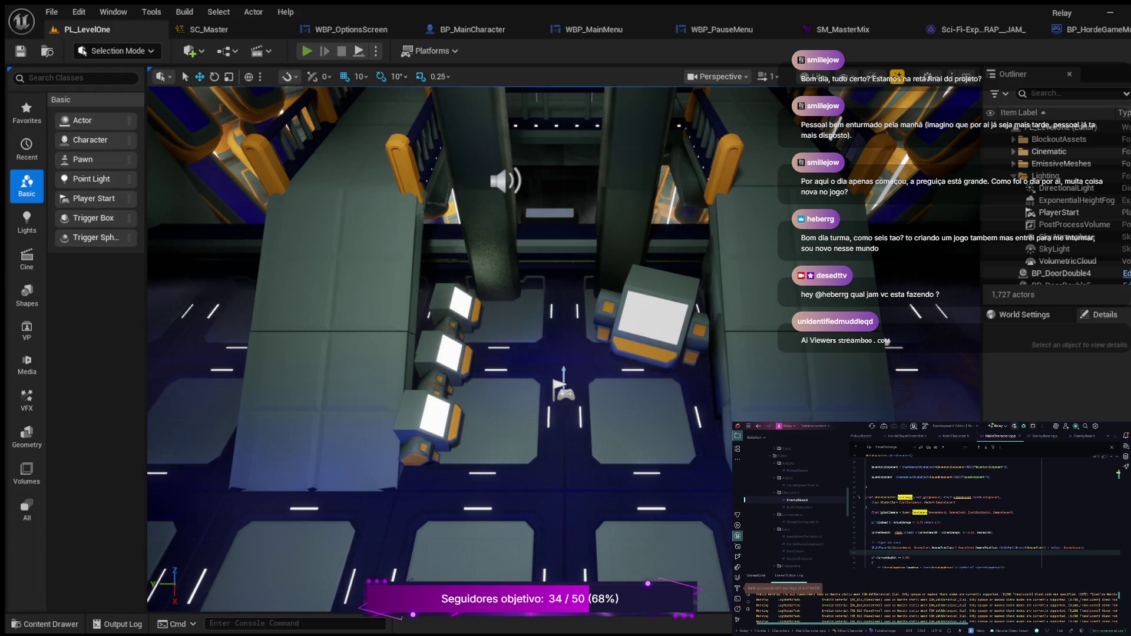
key("alt+p")
left_click(220, 142)
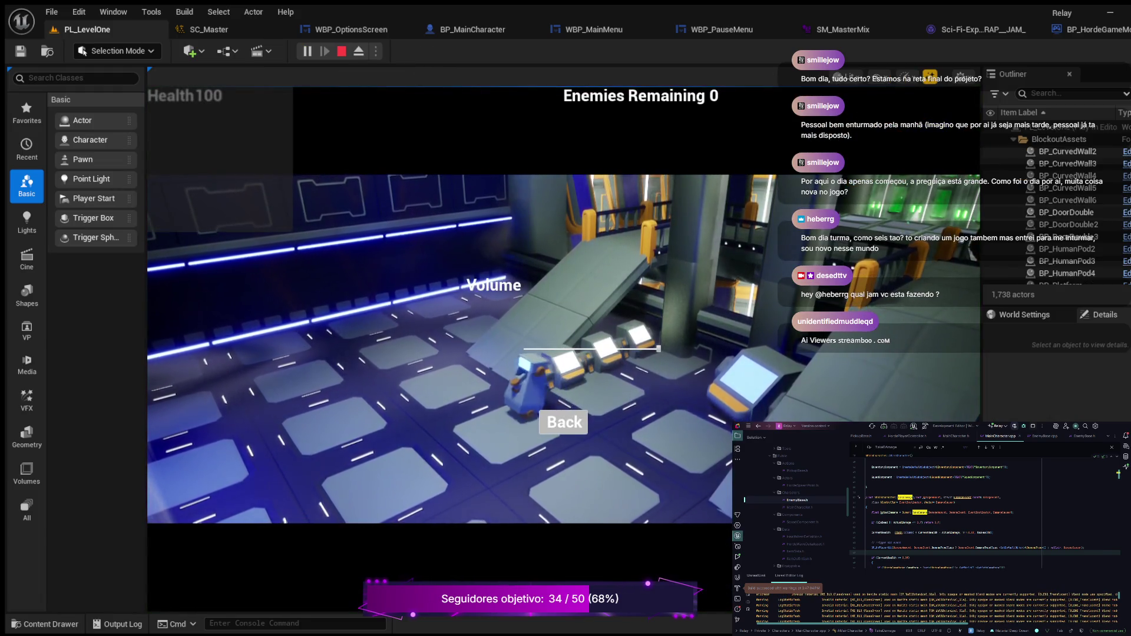
left_click_drag(658, 349, 525, 349)
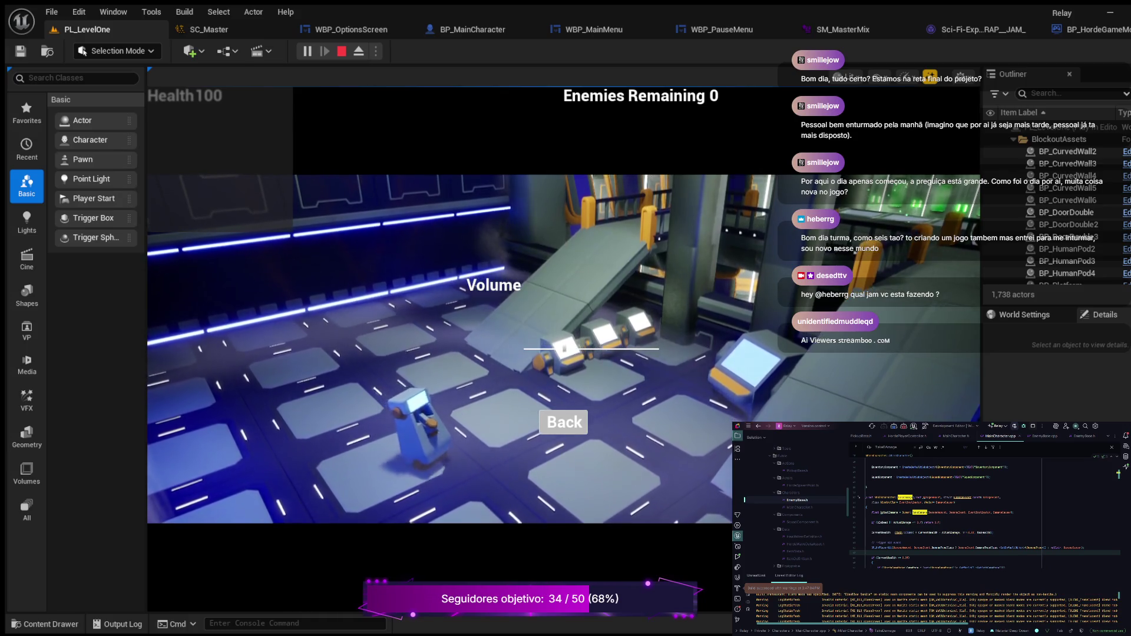
left_click(564, 422)
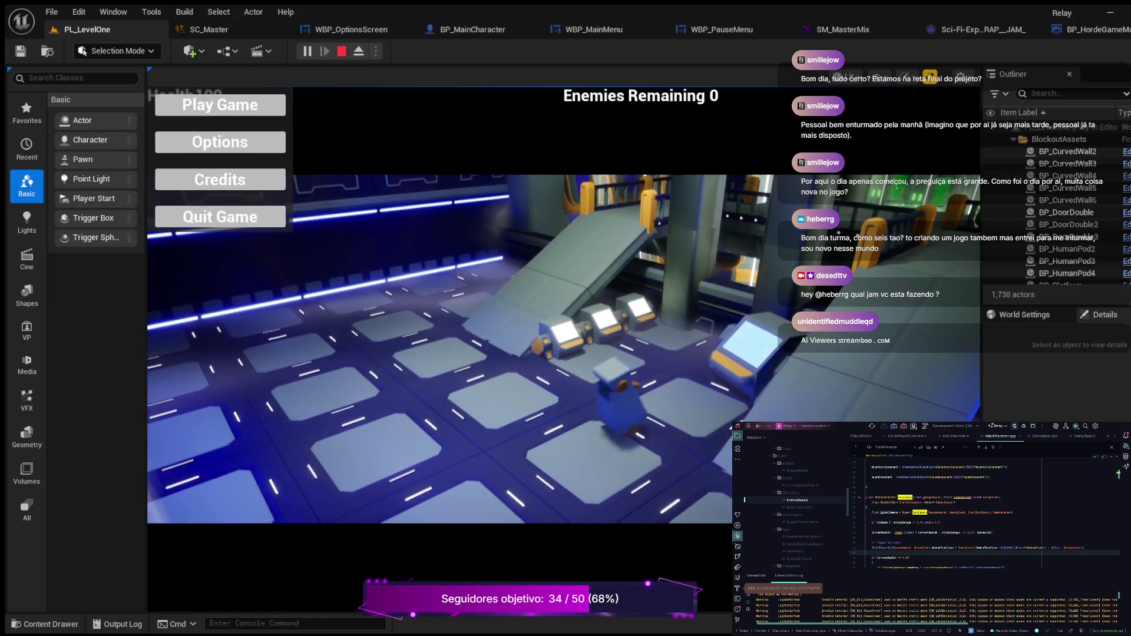
left_click(219, 142)
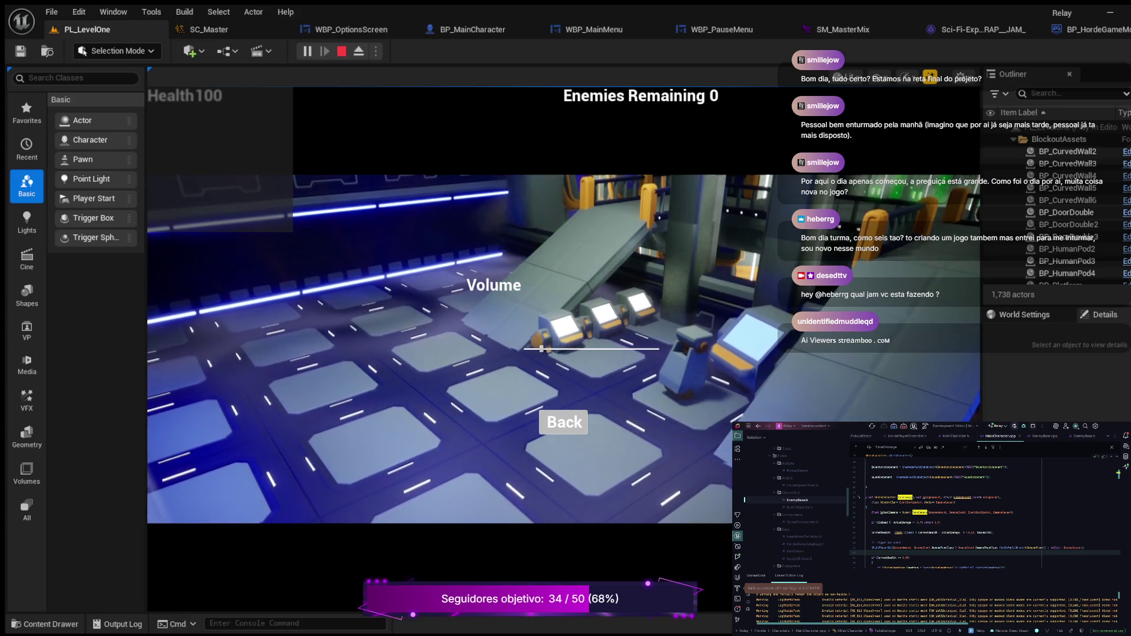
left_click(564, 422)
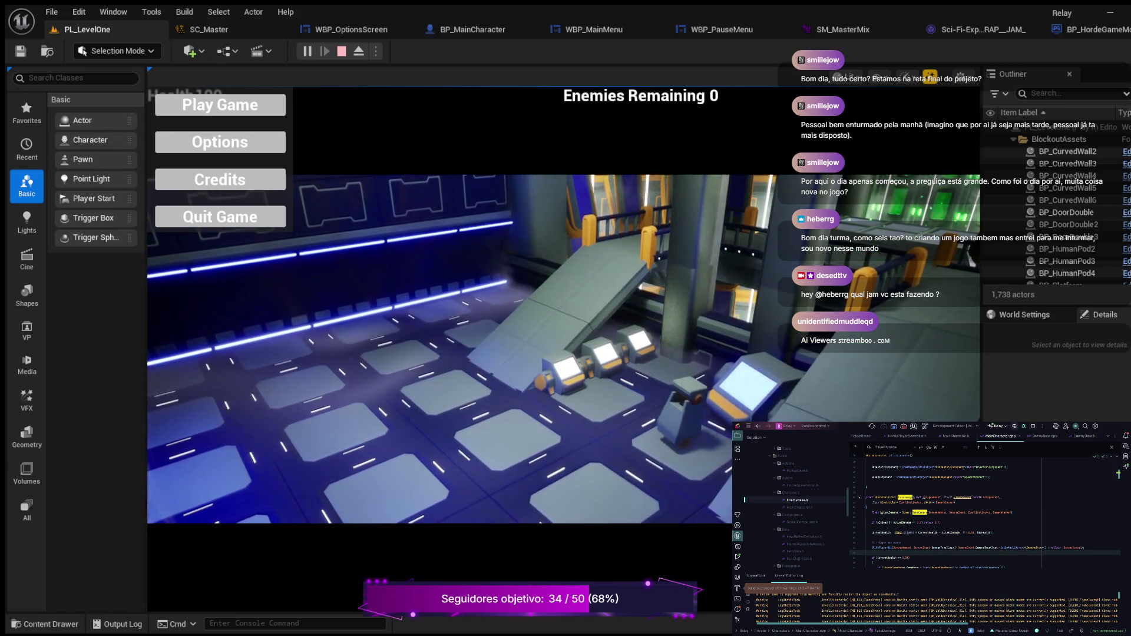
key("Escape")
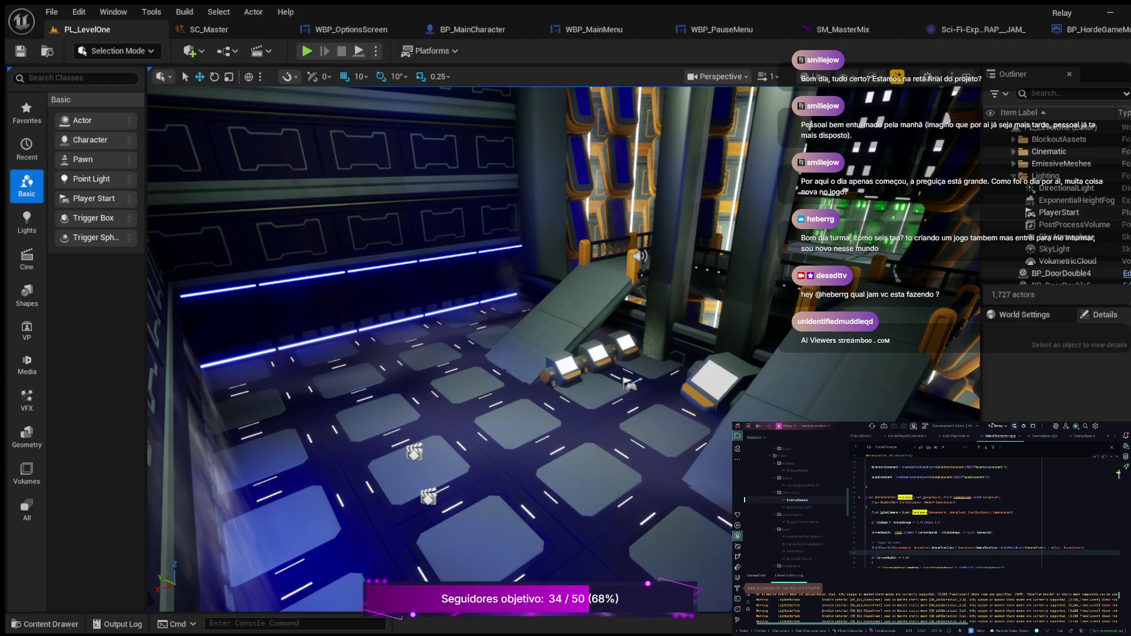
Browse C++ Classes > Relay > Public > Player and select the HordePlayerController class.
left_click(44, 624)
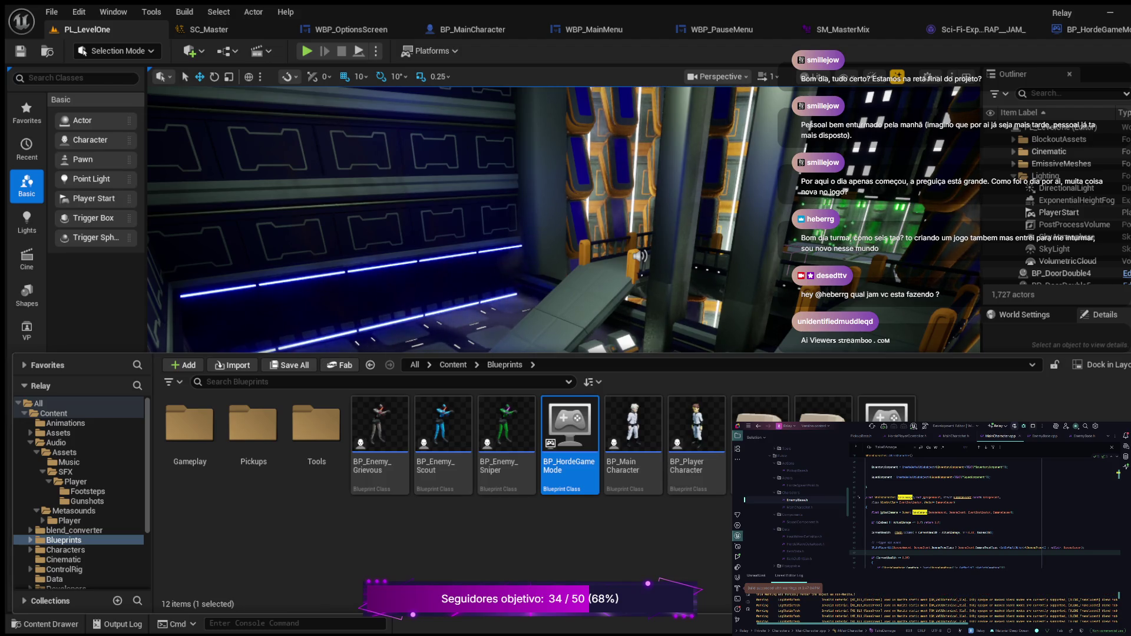
scroll(80, 535, "down", 3)
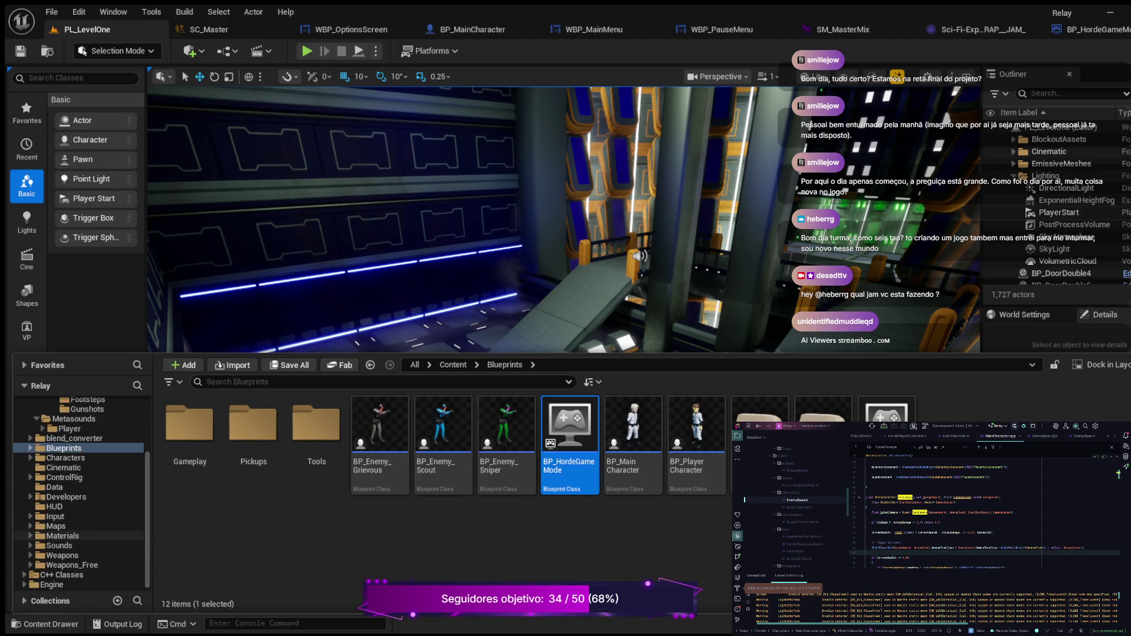
left_click(24, 575)
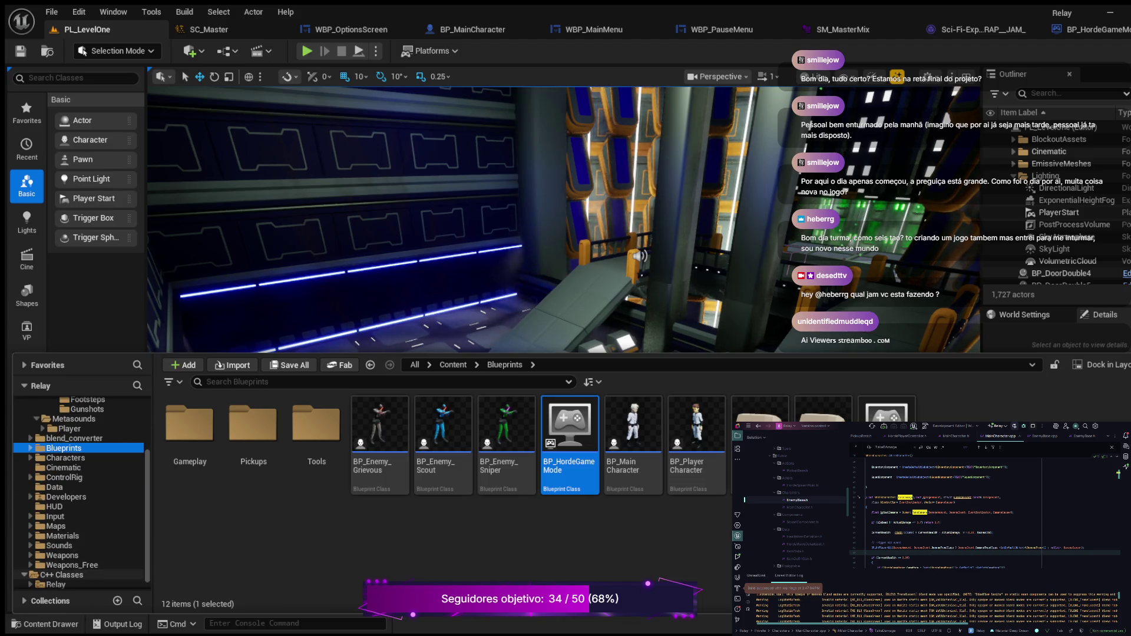
left_click(31, 584)
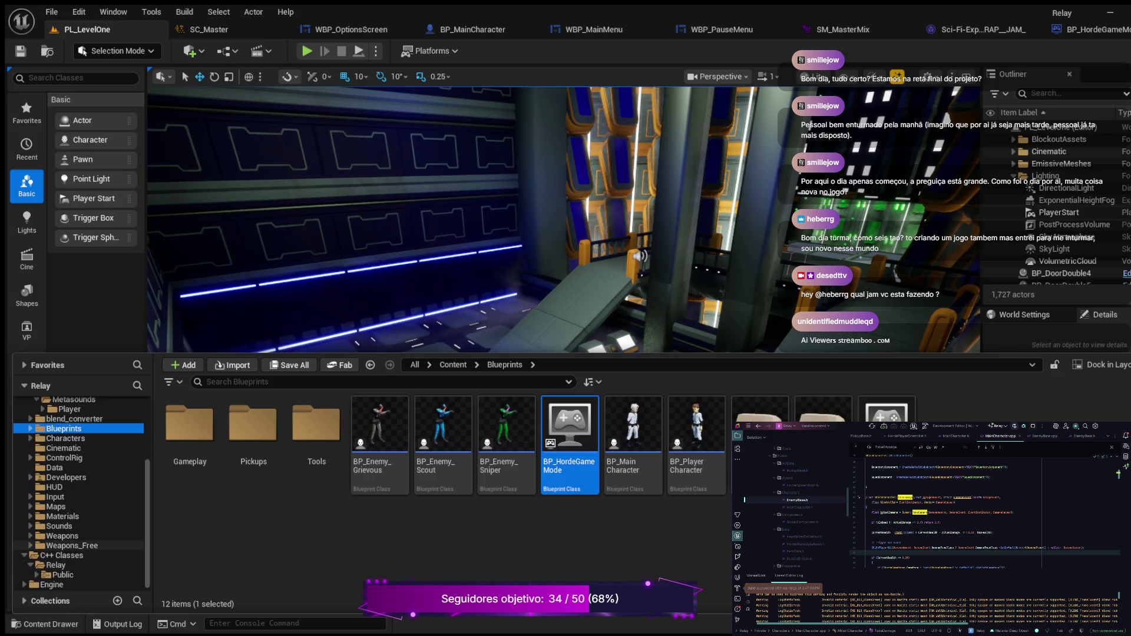
left_click(36, 575)
scroll(36, 575, "down", 2)
scroll(79, 495, "down", 2)
left_click(80, 497)
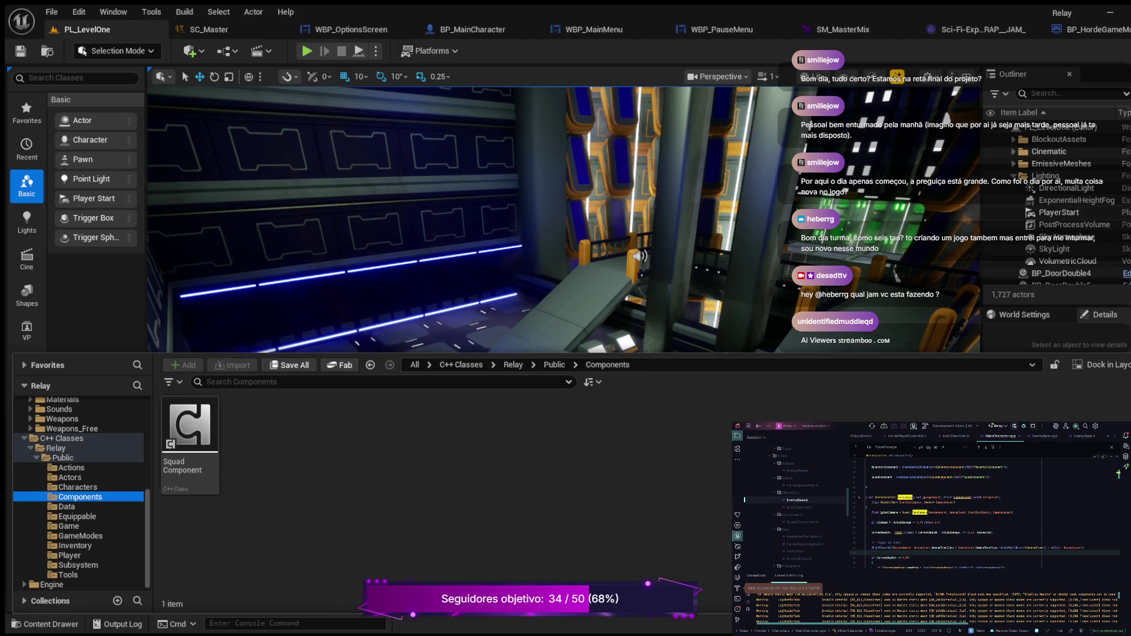
left_click(77, 488)
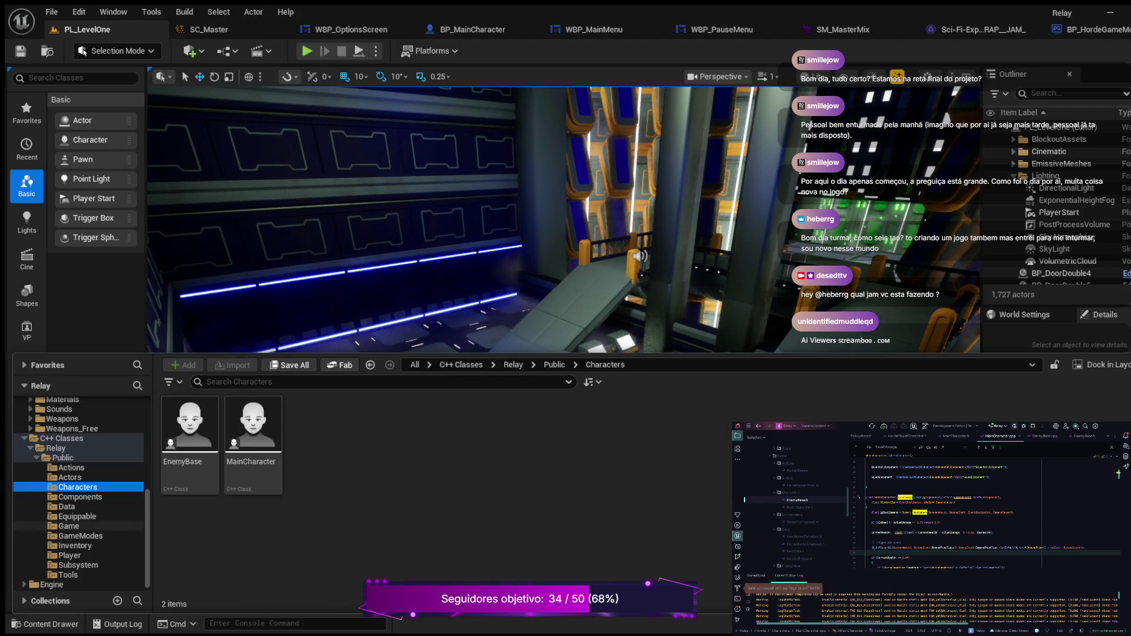
left_click(70, 555)
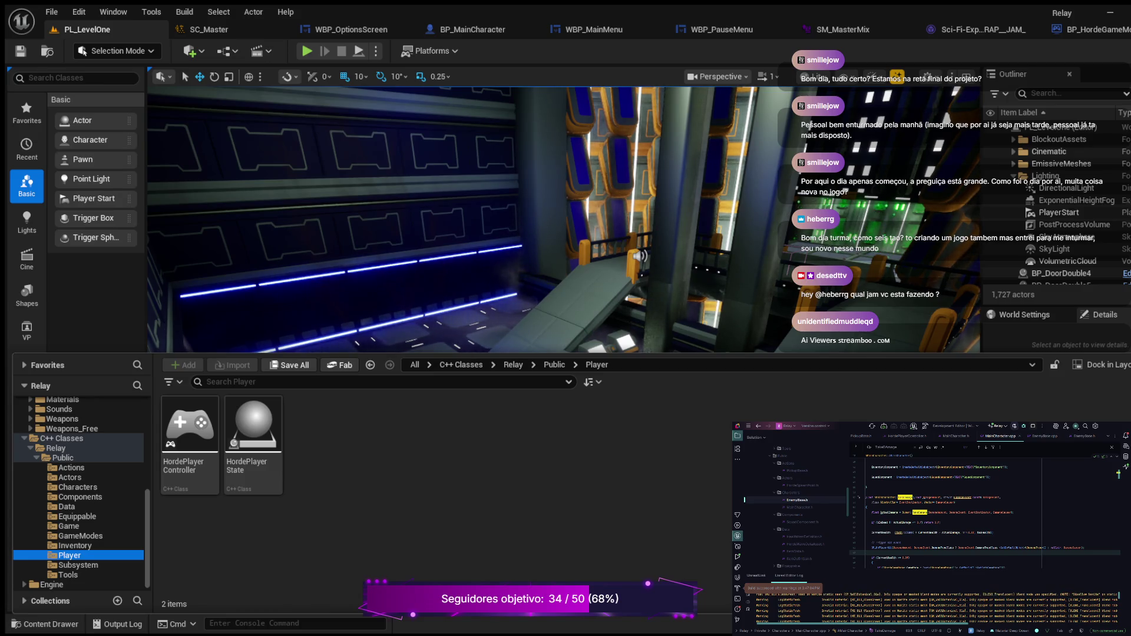
left_click(190, 430)
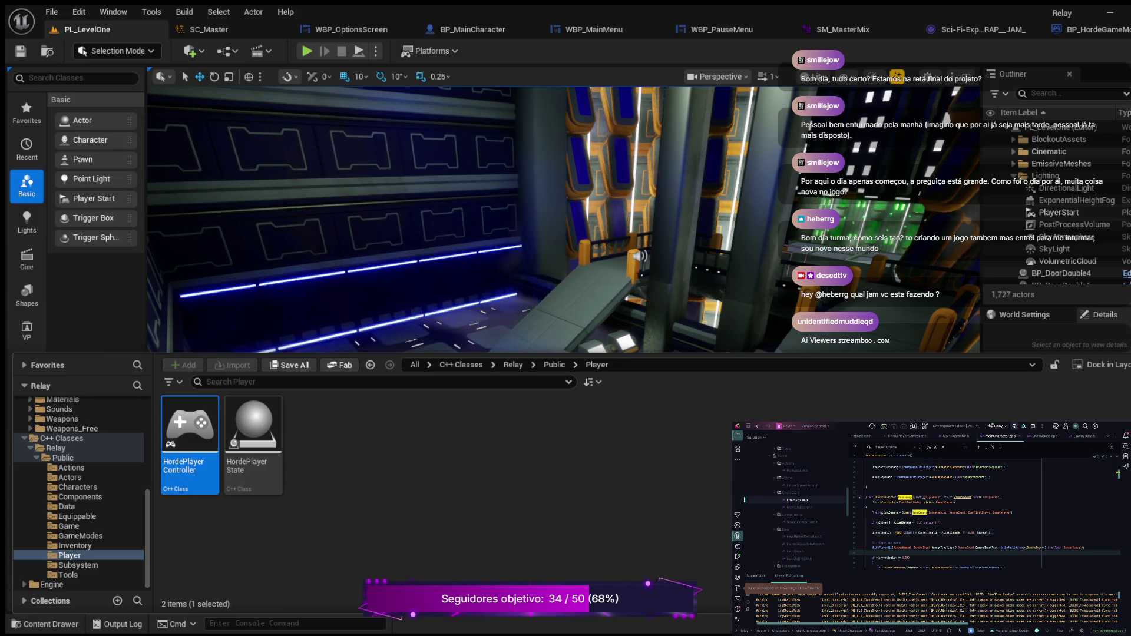
key("ctrl+space")
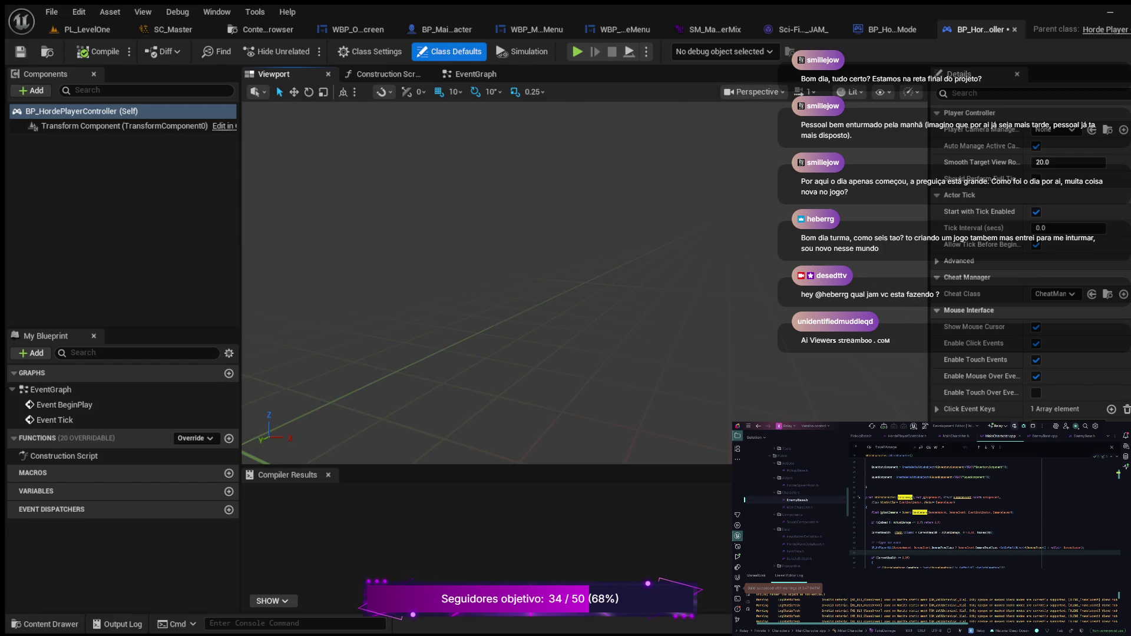
Add a Push Sound Mix Modifier with SM_MasterMix after Event BeginPlay, compile, and test-play.
left_click(472, 74)
scroll(624, 283, "up", 1)
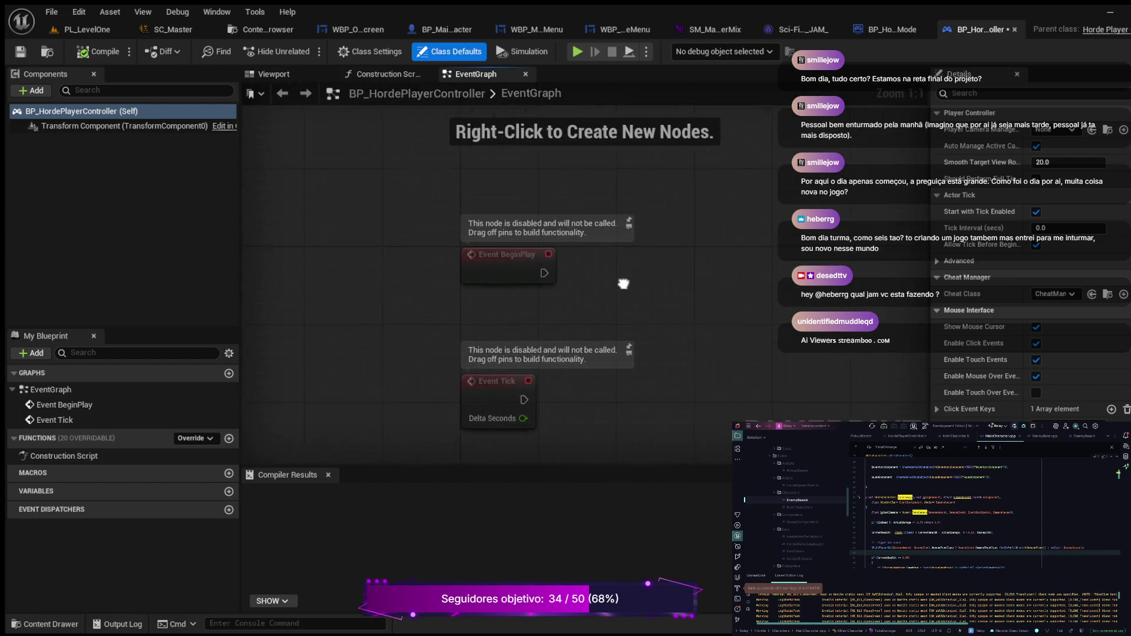
mouse_move(468, 331)
left_mouse_down()
mouse_move(557, 338)
mouse_move(636, 302)
left_mouse_up()
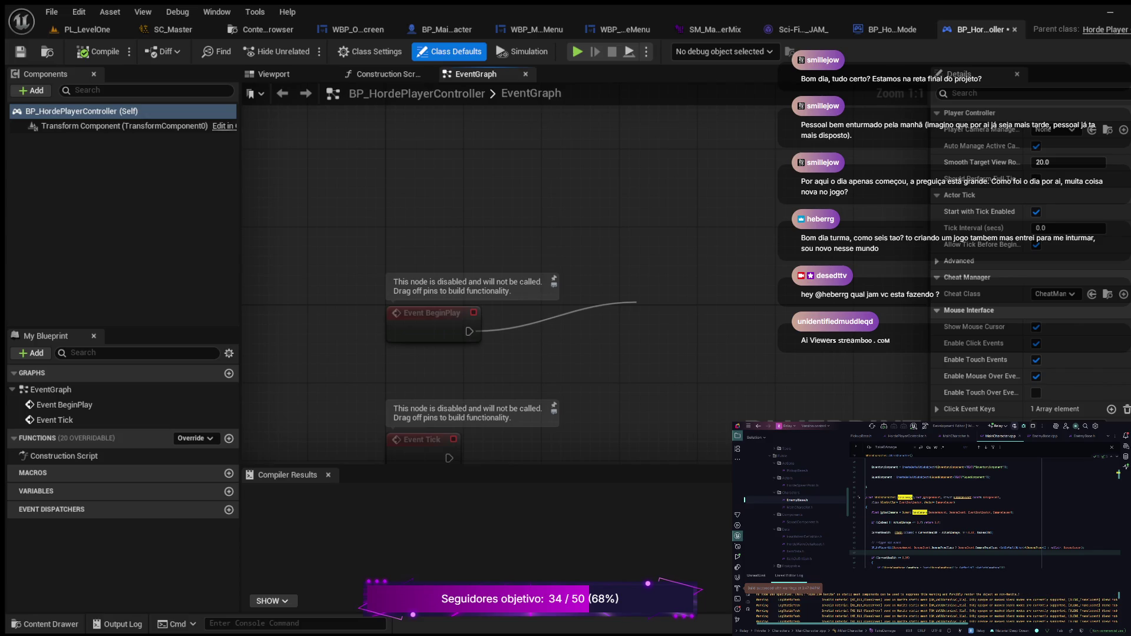
key("Return")
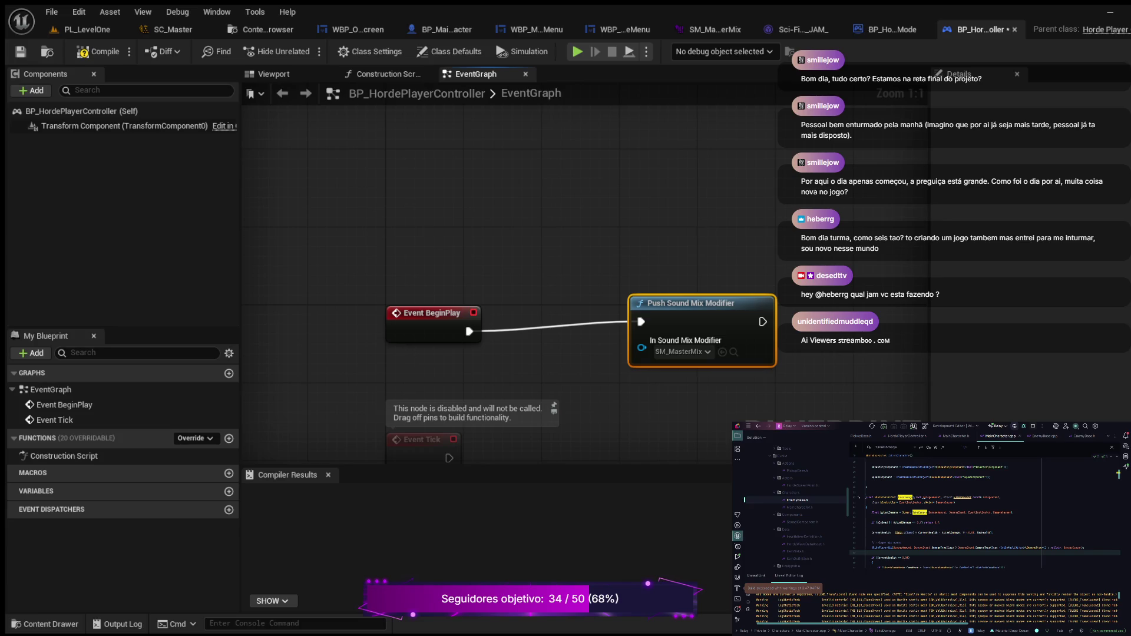
key("F7")
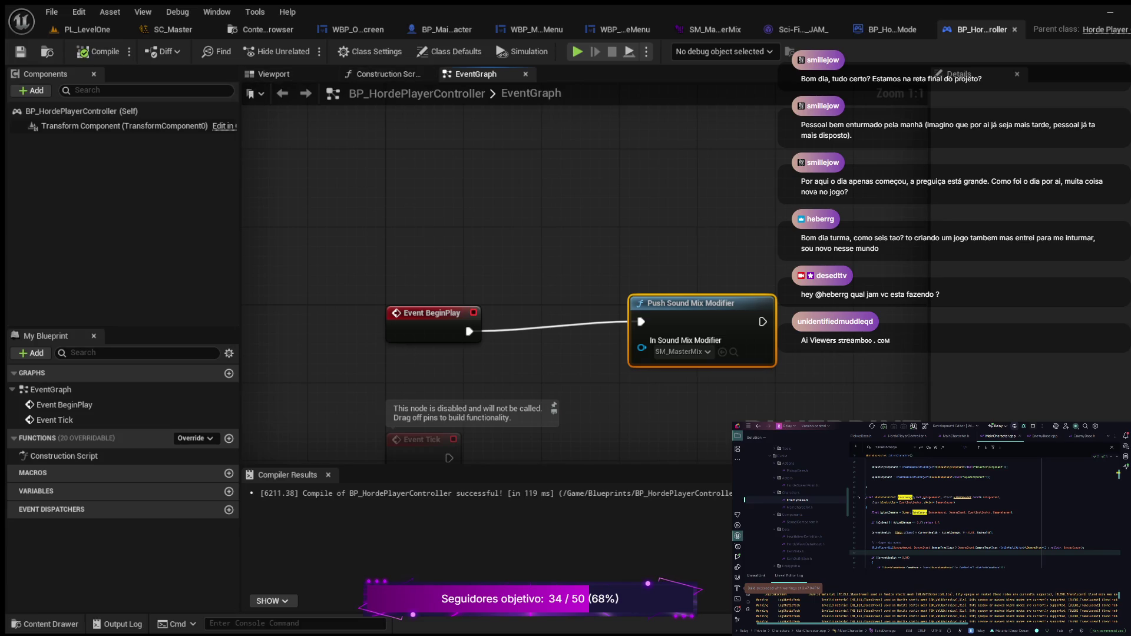
key("alt+p")
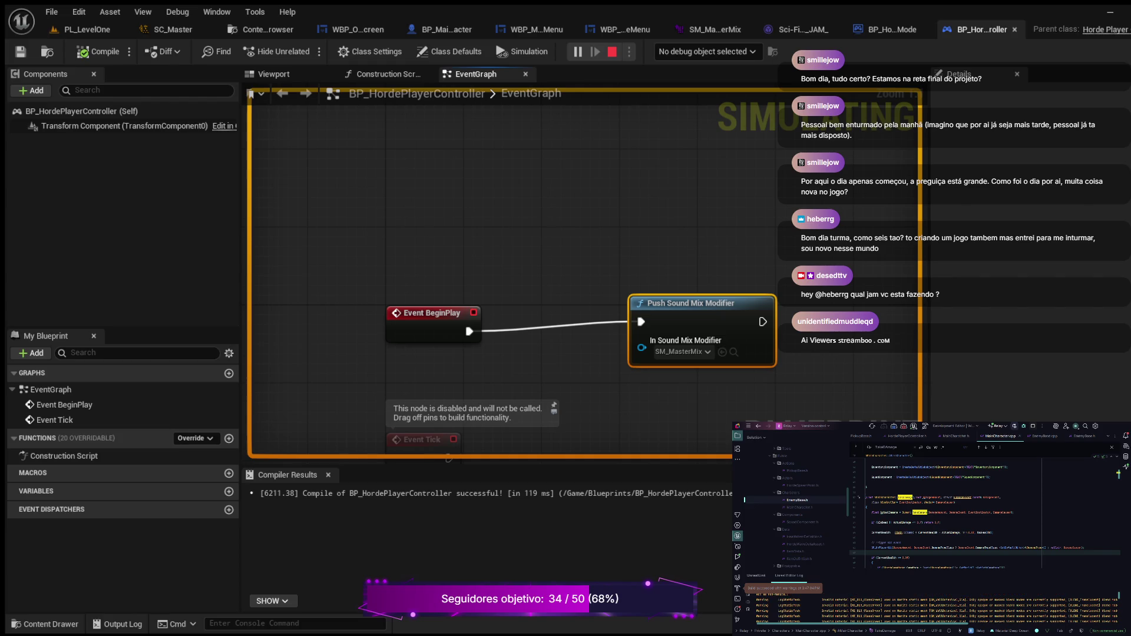
key("Escape")
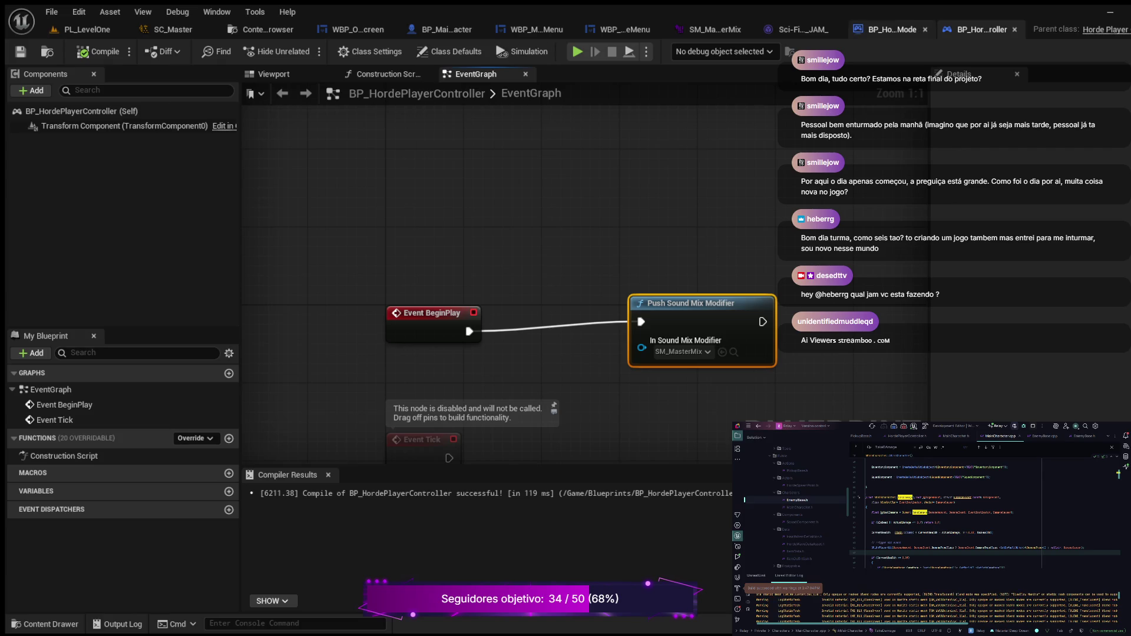
Chain a Set Sound Mix Class Override node after the Push Sound Mix Modifier.
left_click_drag(828, 257, 754, 254)
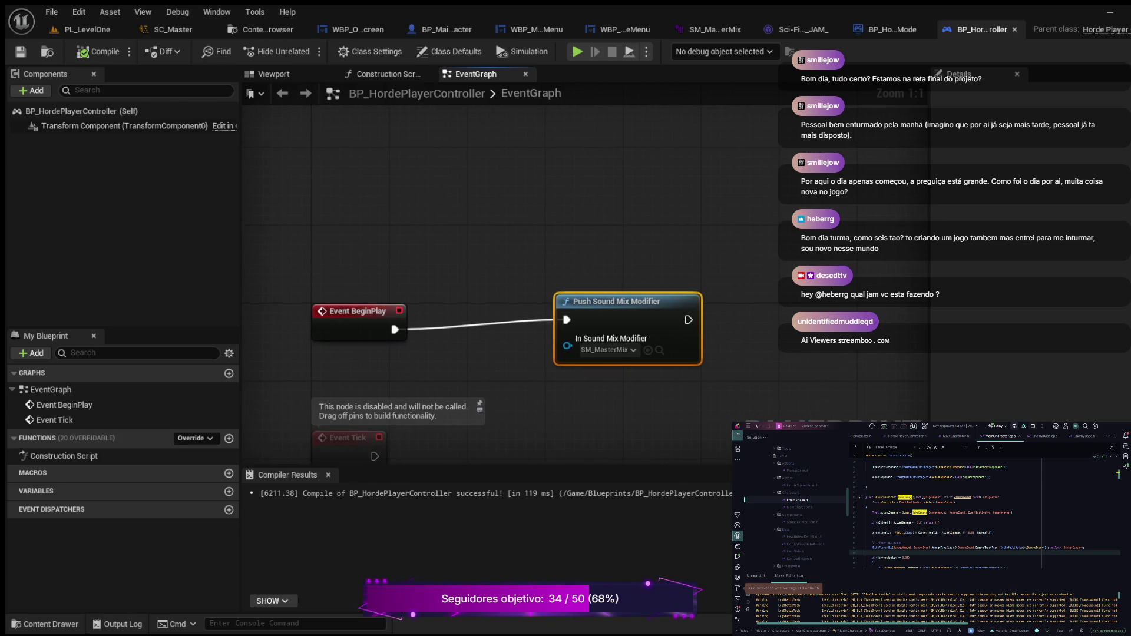
left_click_drag(688, 320, 766, 255)
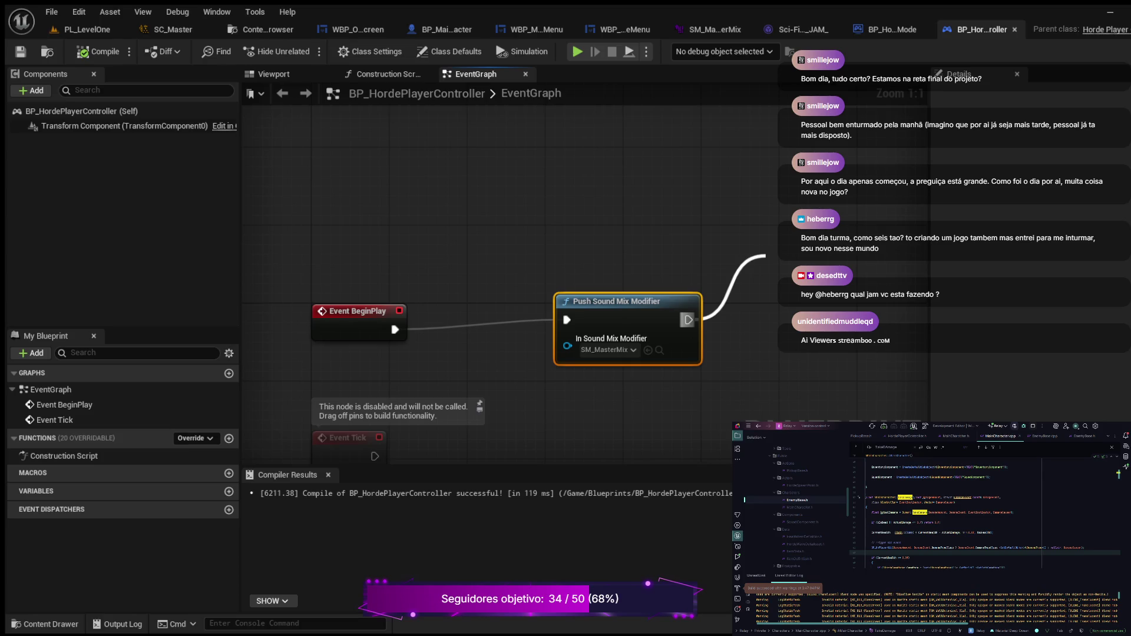
key("Return")
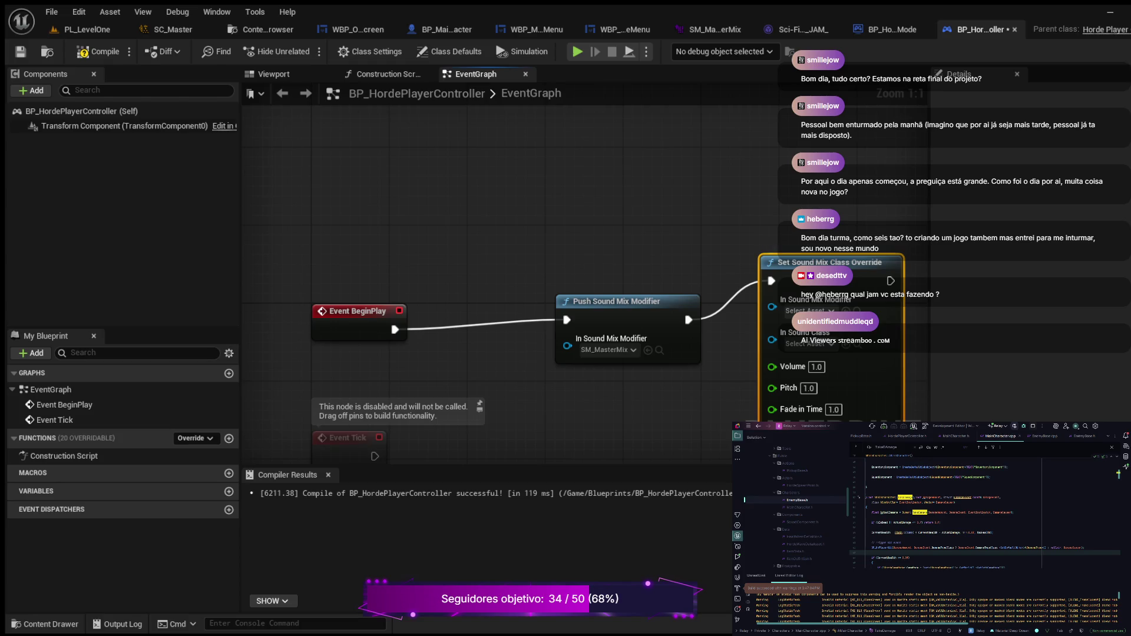
Set the player controller's override to SM_MasterMix and SC_Master, compile, and test-play it.
left_click_drag(742, 184, 507, 182)
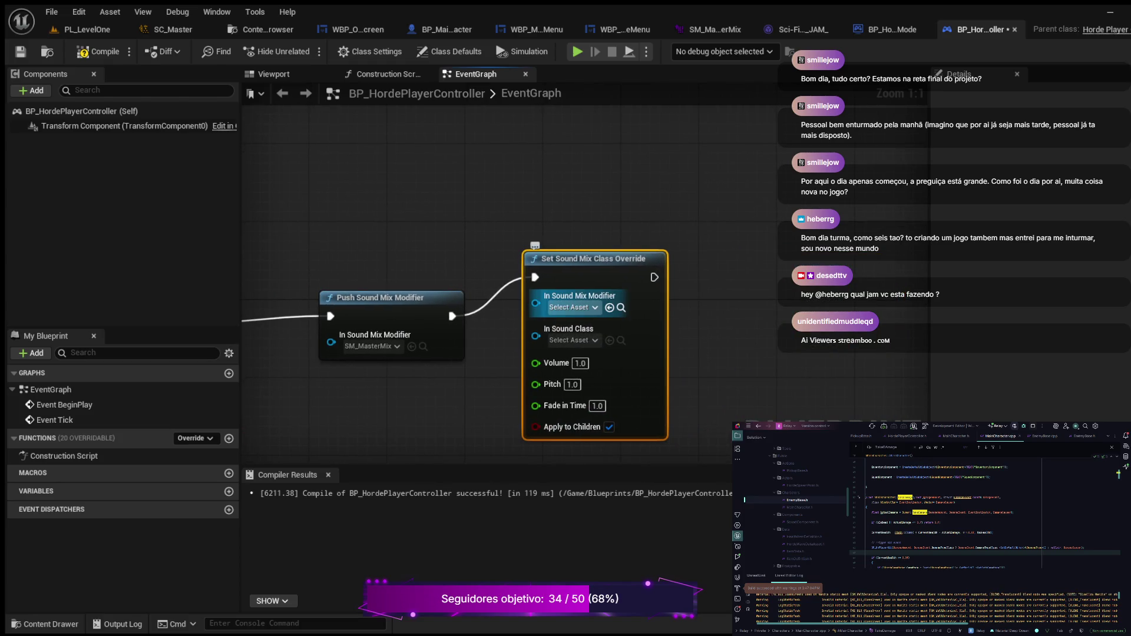
left_click(610, 307)
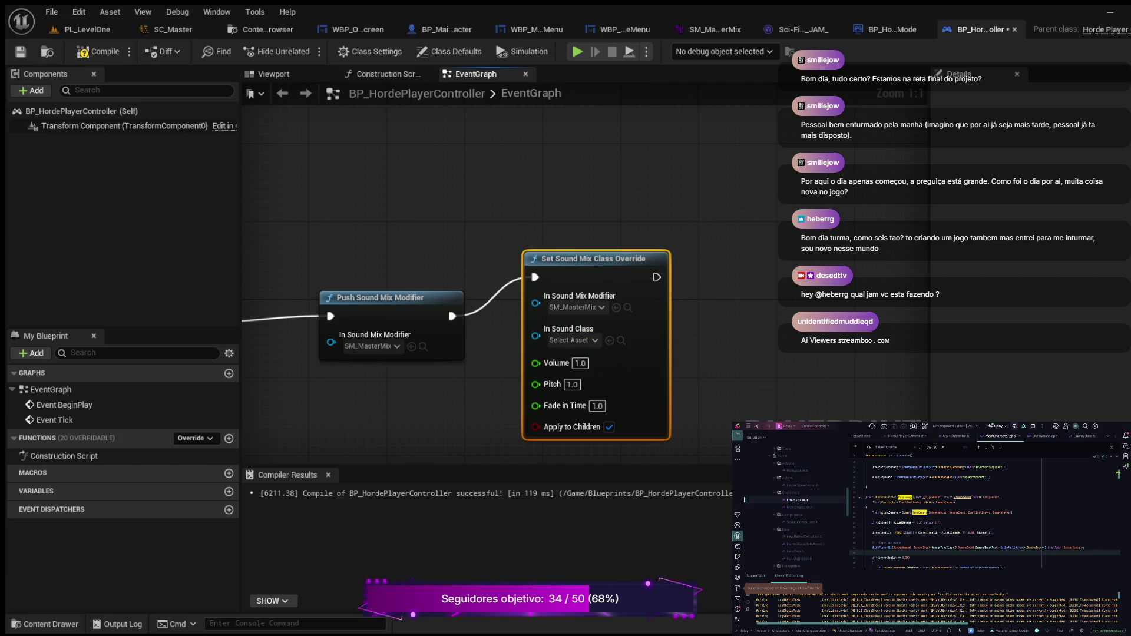
left_click(610, 341)
left_click(98, 51)
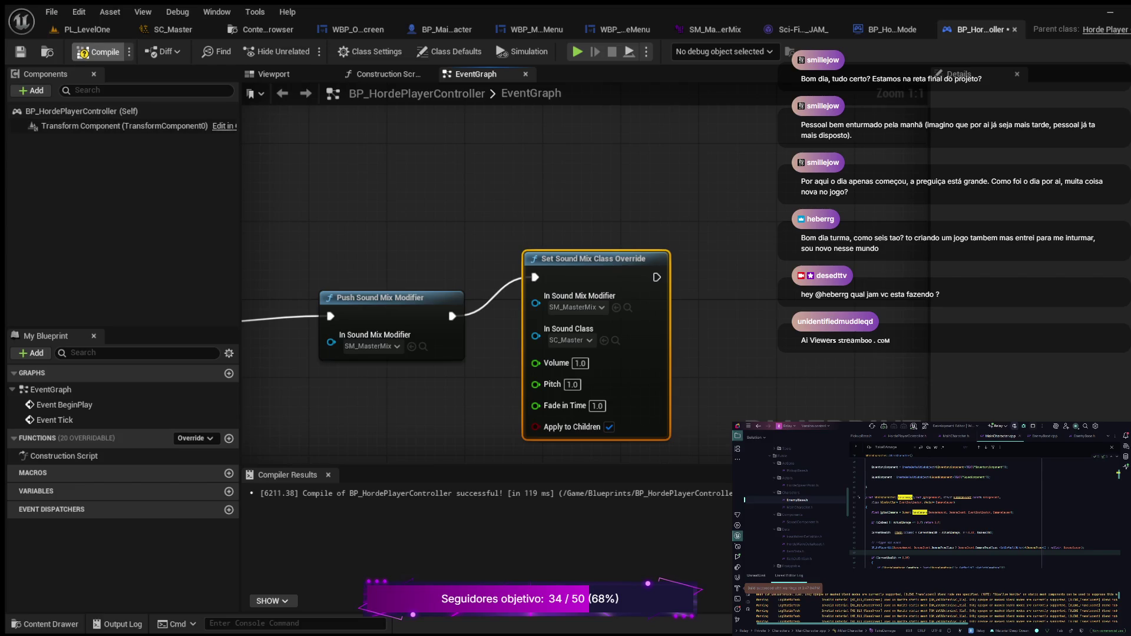
left_click(578, 51)
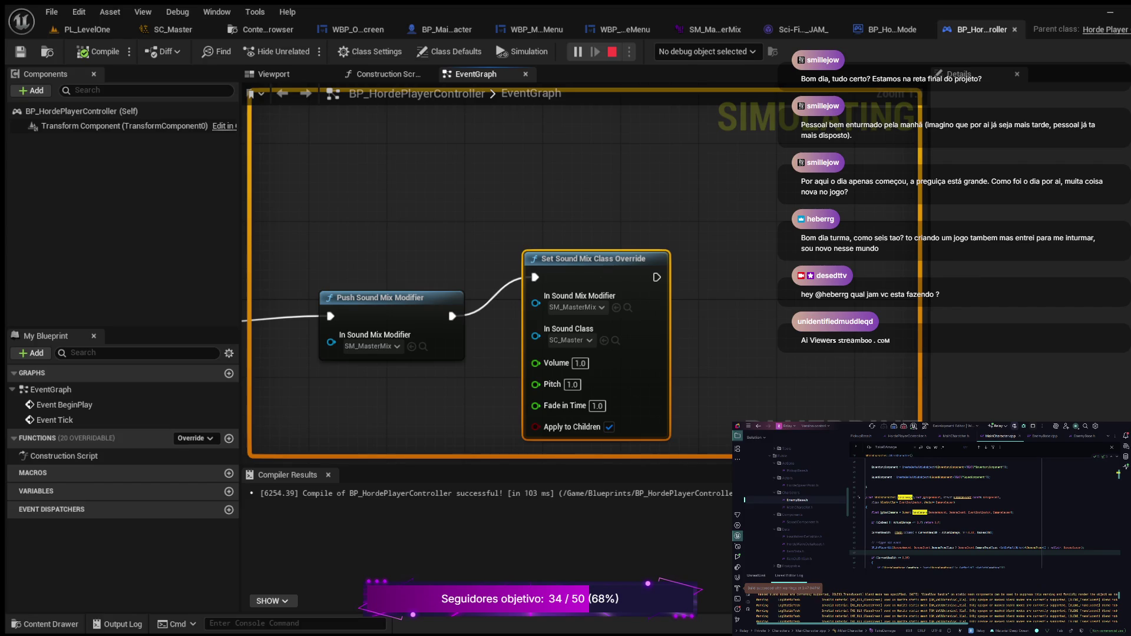
key("Escape")
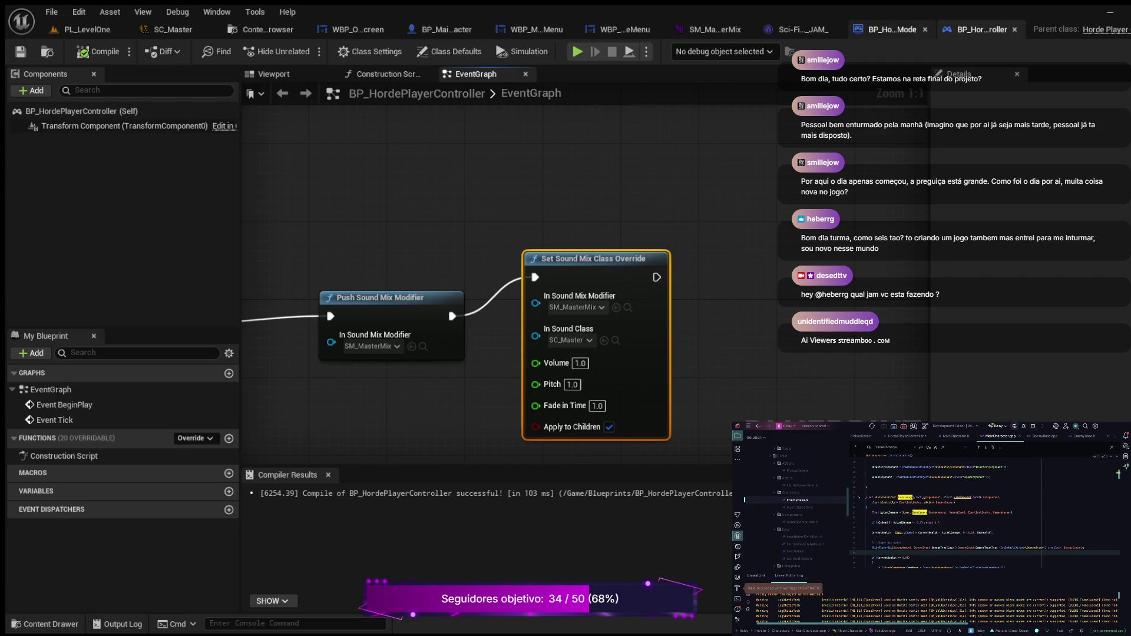
left_click(889, 29)
Chain a Push Sound Mix Modifier after BP_HordeGameMode's class override node and compile.
scroll(625, 189, "down", 2)
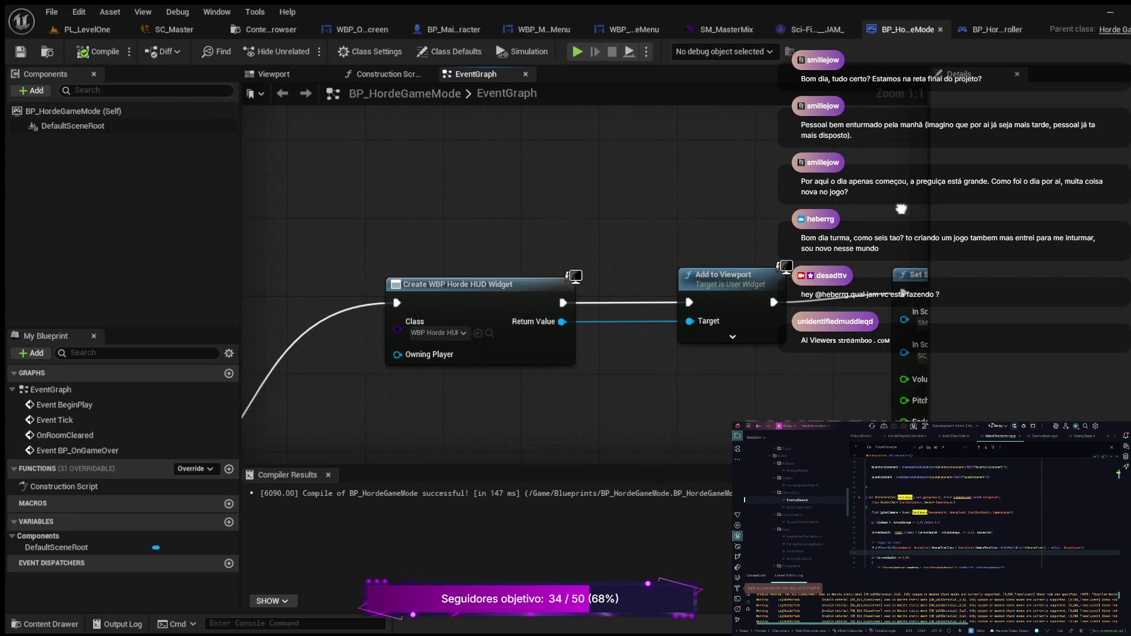
mouse_move(625, 190)
left_mouse_down()
mouse_move(429, 164)
mouse_move(268, 217)
left_mouse_up()
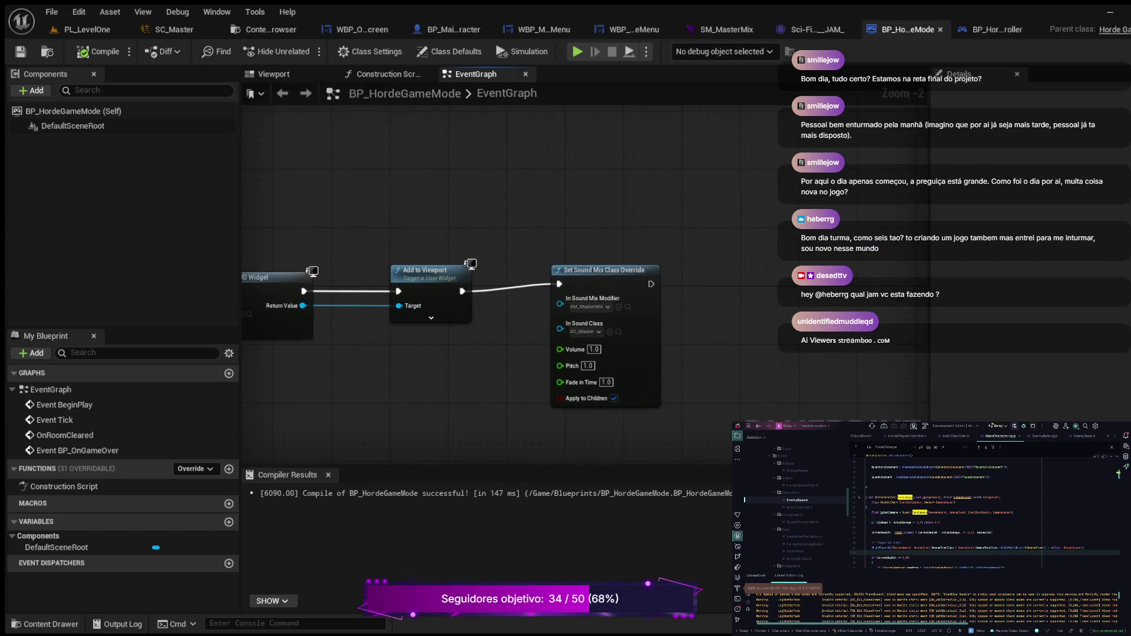
left_click_drag(650, 284, 767, 254)
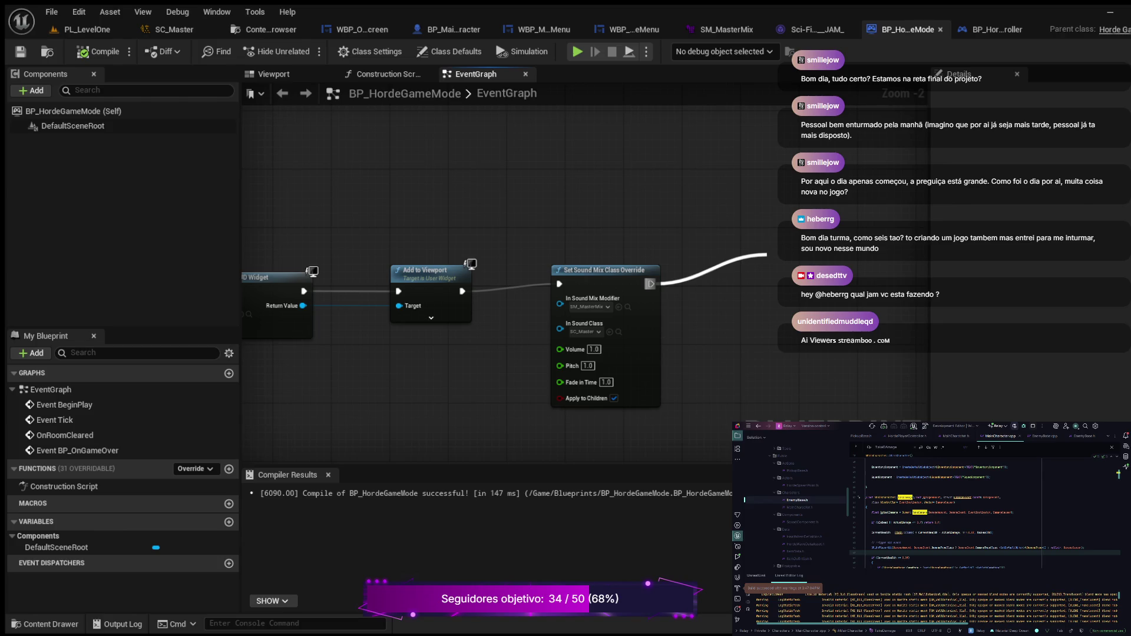
key("Return")
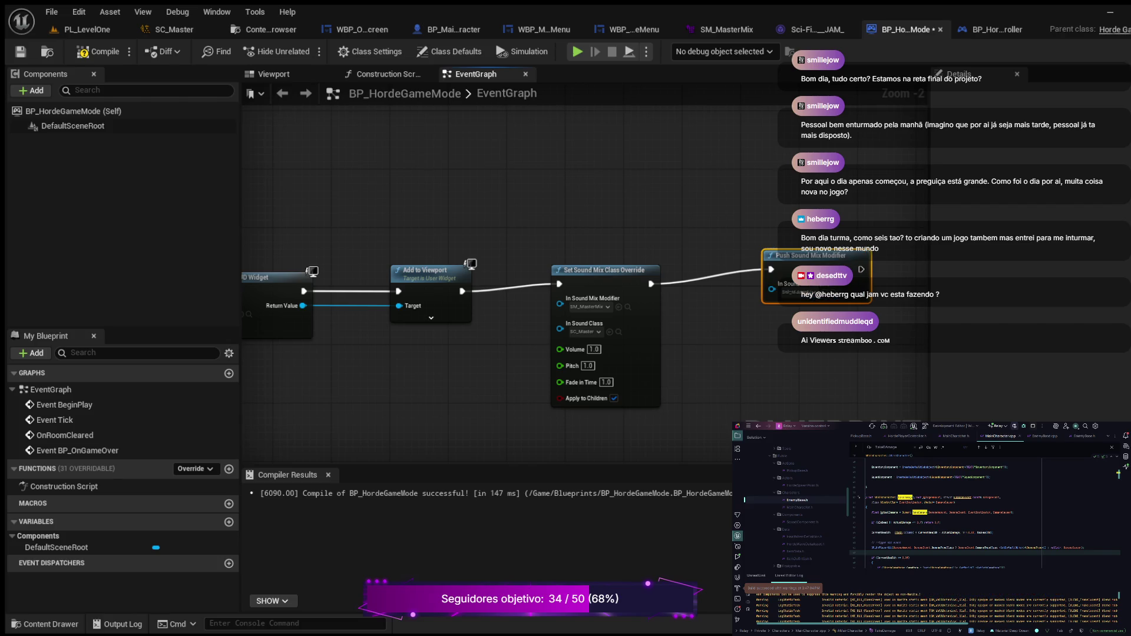
key("ctrl+s")
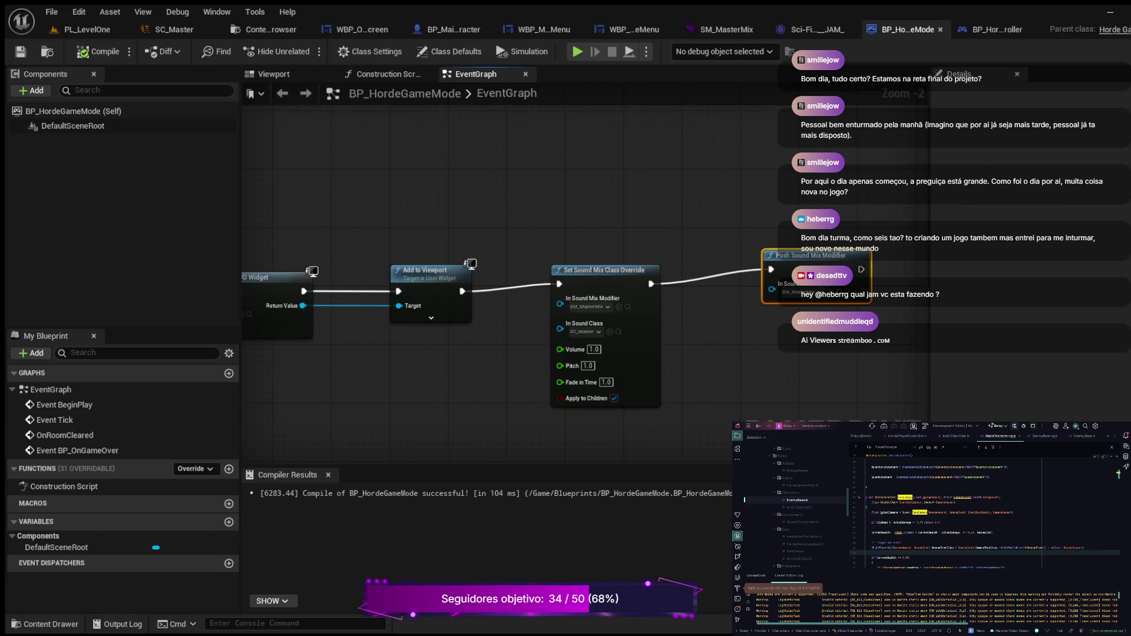
left_click(450, 30)
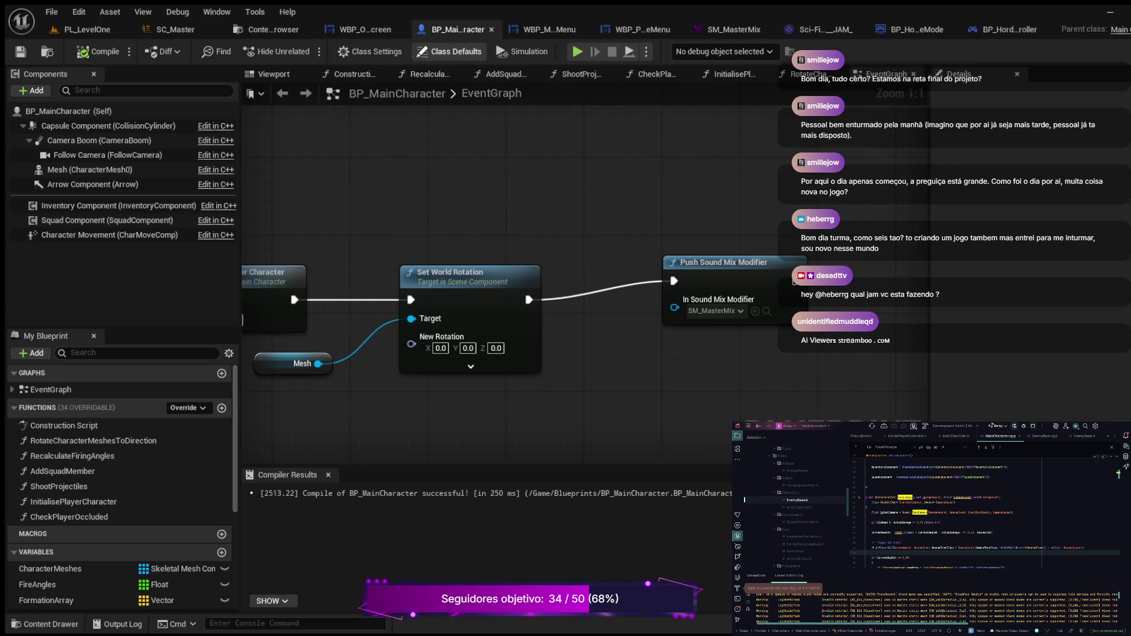
mouse_move(383, 164)
left_mouse_down()
mouse_move(676, 164)
mouse_move(280, 163)
left_mouse_up()
left_click_drag(521, 275, 658, 253)
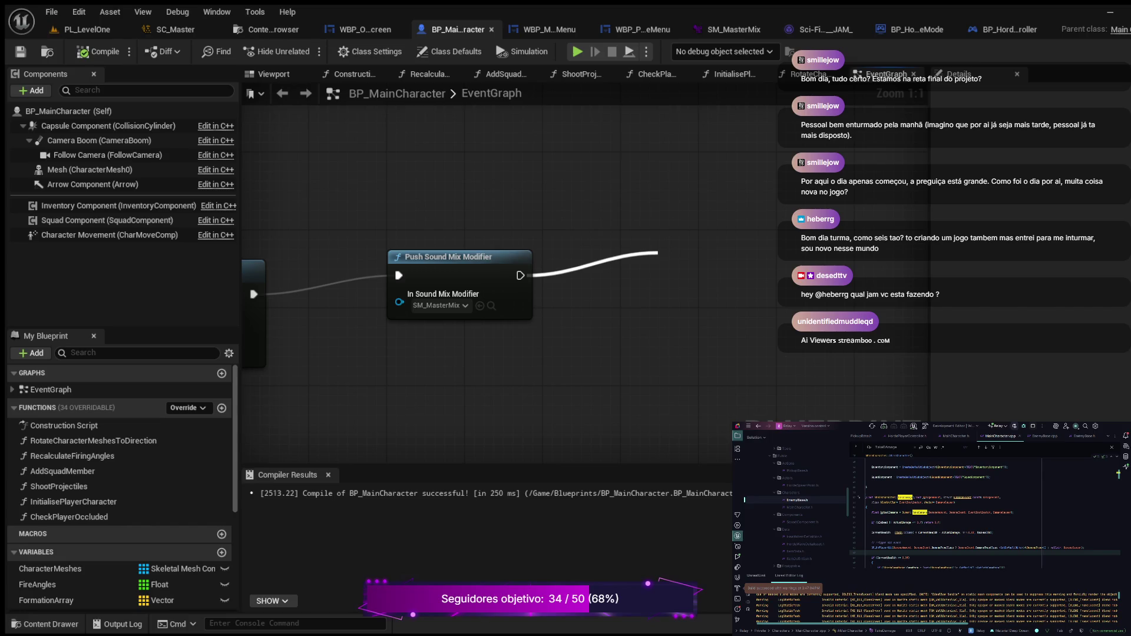
key("Return")
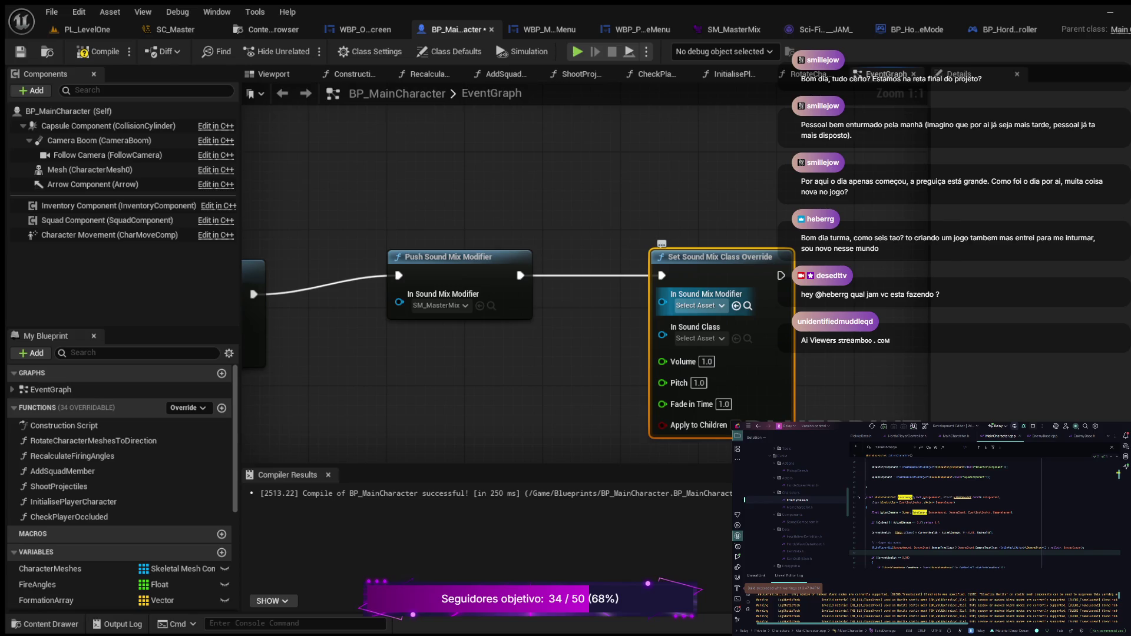
left_click(736, 305)
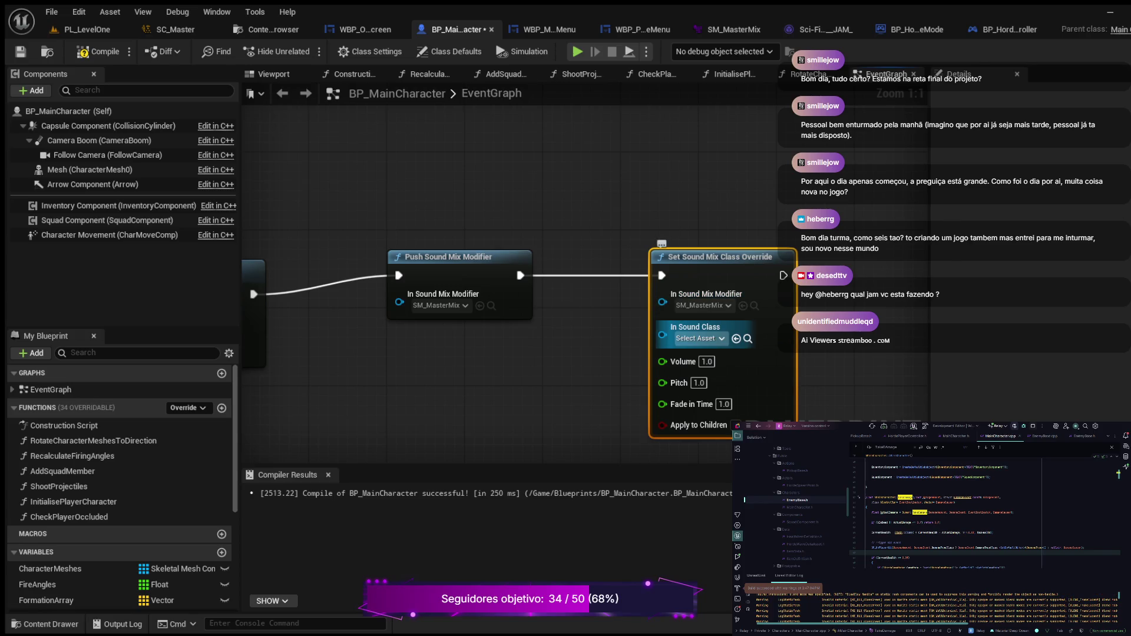
left_click(736, 338)
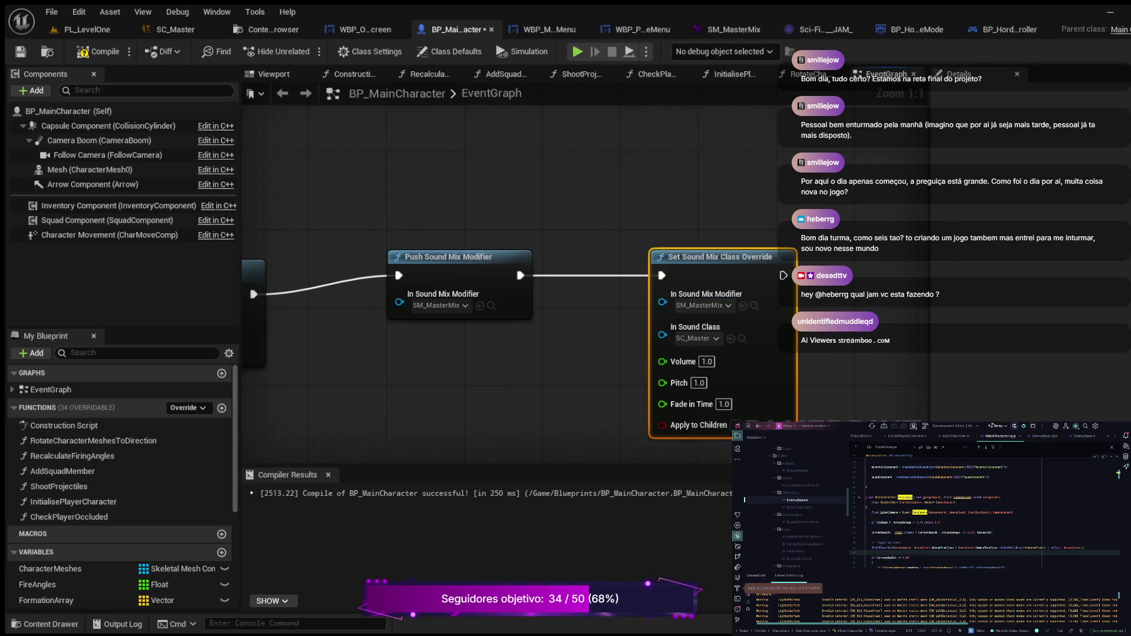
left_click(100, 51)
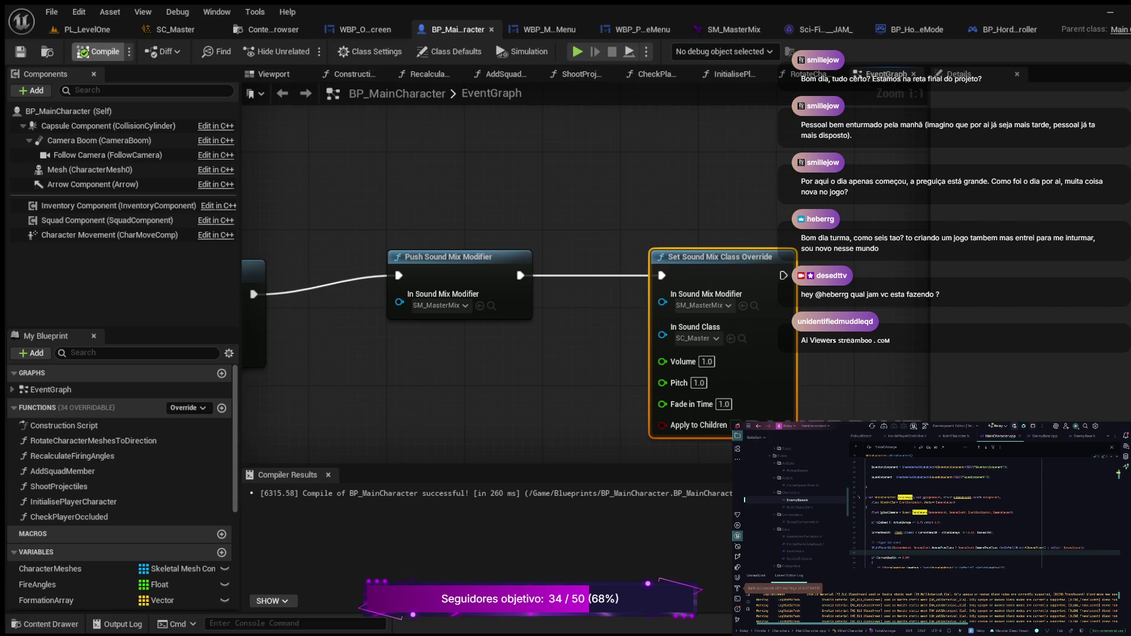
left_click(578, 51)
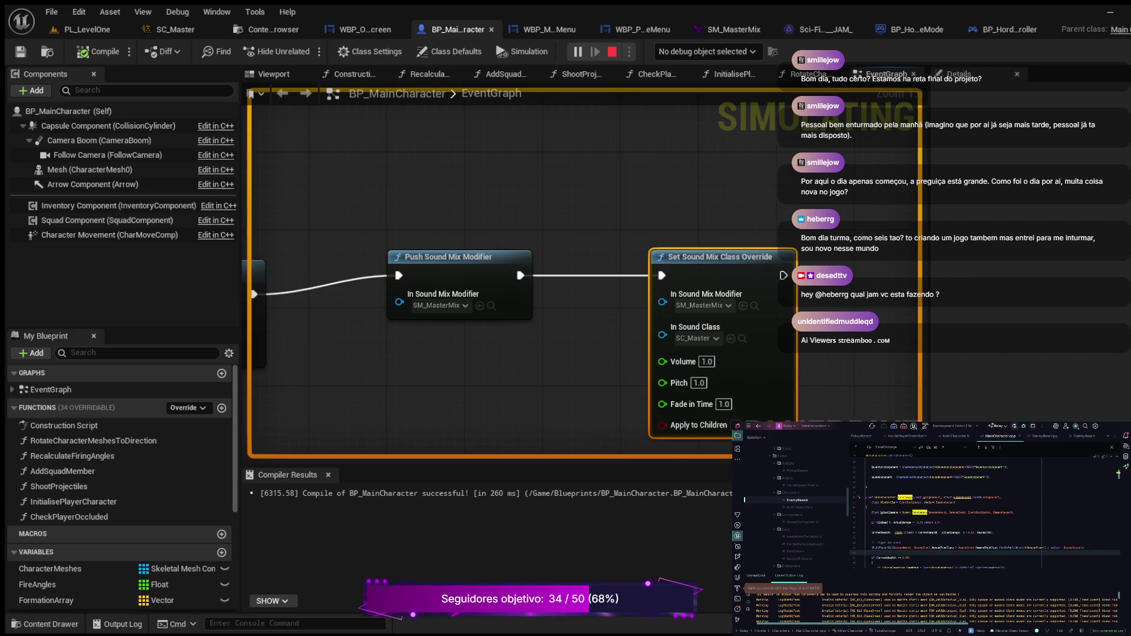
key("Escape")
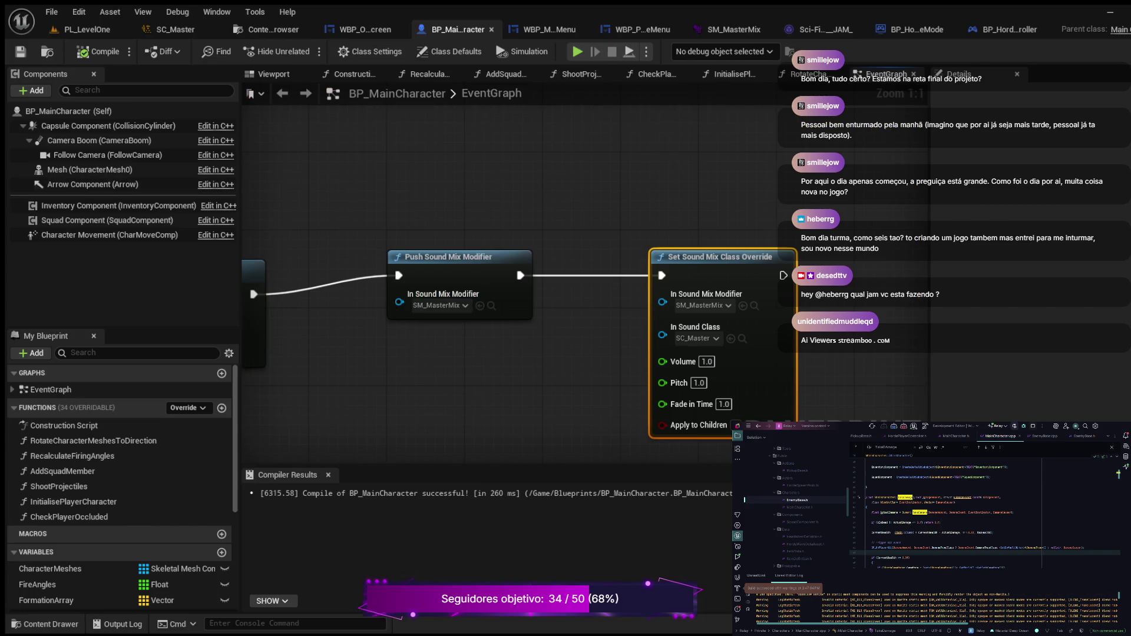
scroll(590, 242, "down", 6)
left_click_drag(590, 242, 547, 247)
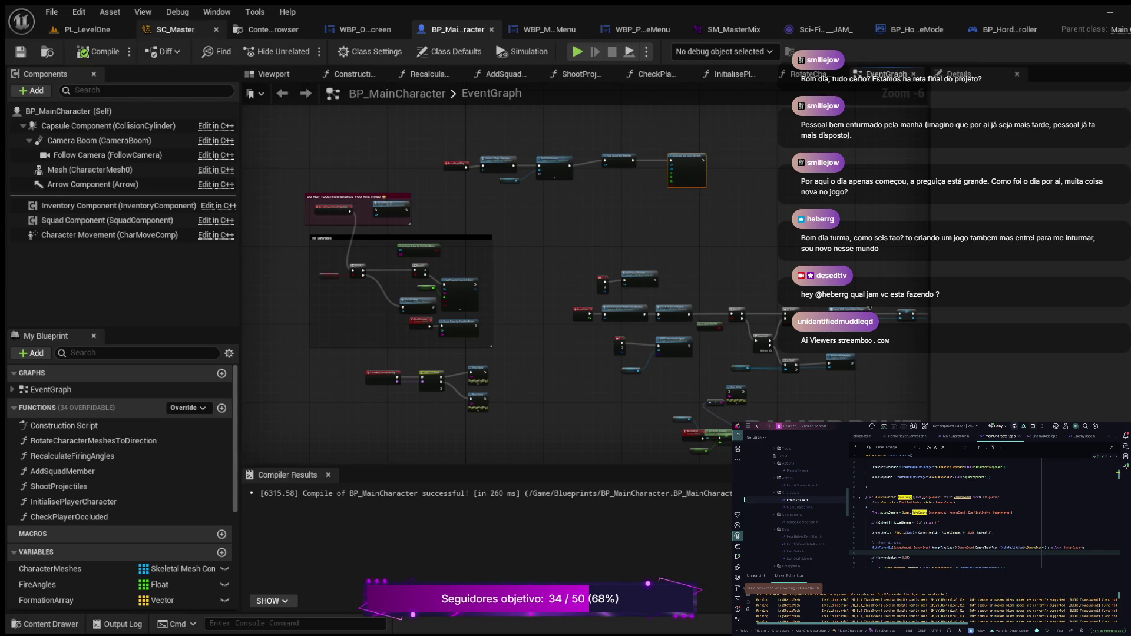
Zoom out of BP_MainCharacter's EventGraph and return to the PL_LevelOne level.
scroll(863, 96, "down", 3)
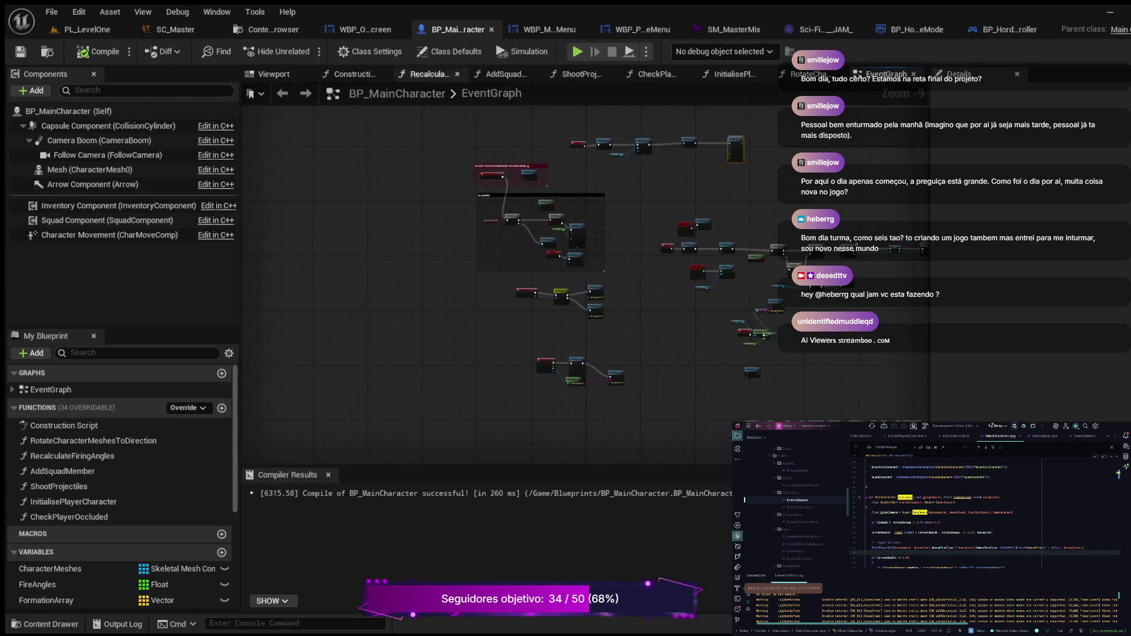
left_click(87, 29)
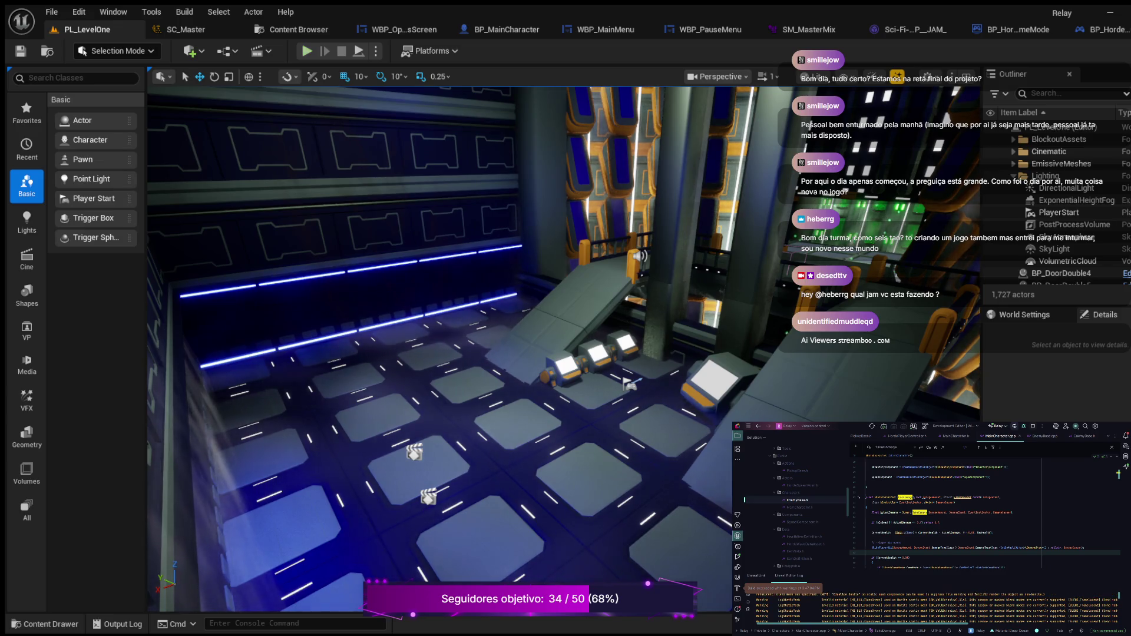
key("alt+p")
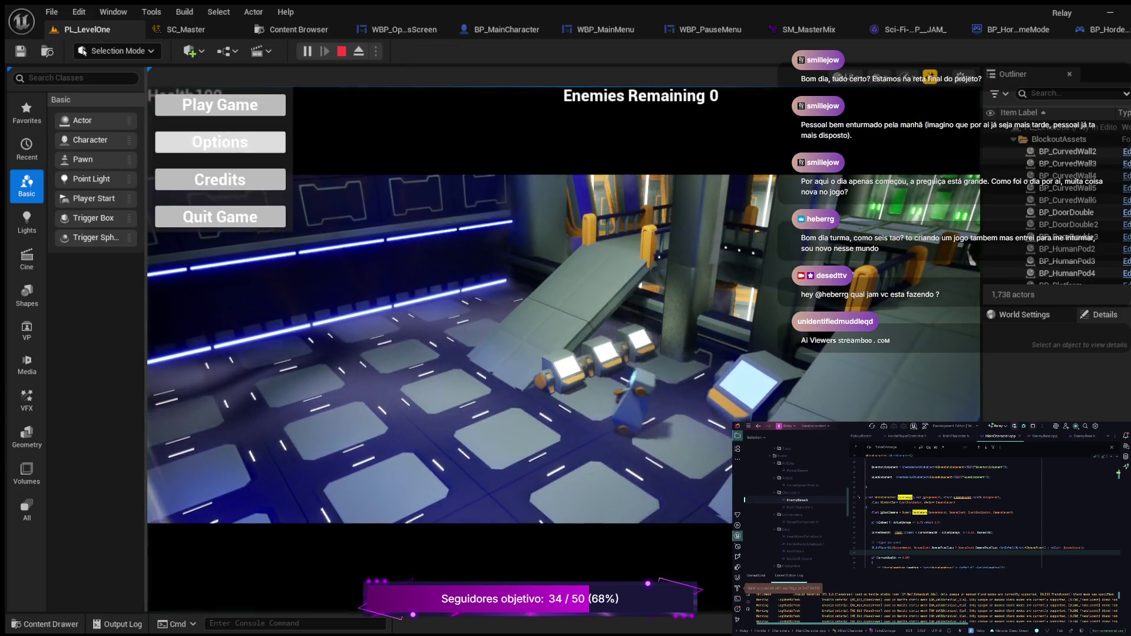
left_click(220, 142)
left_click_drag(659, 349, 523, 349)
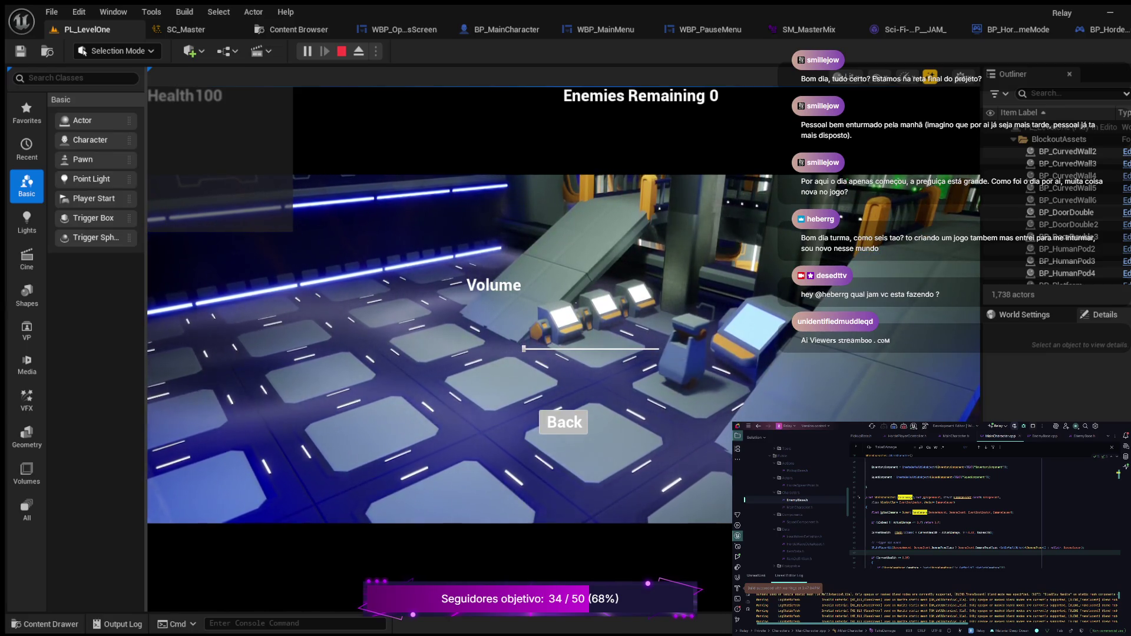
left_click(564, 422)
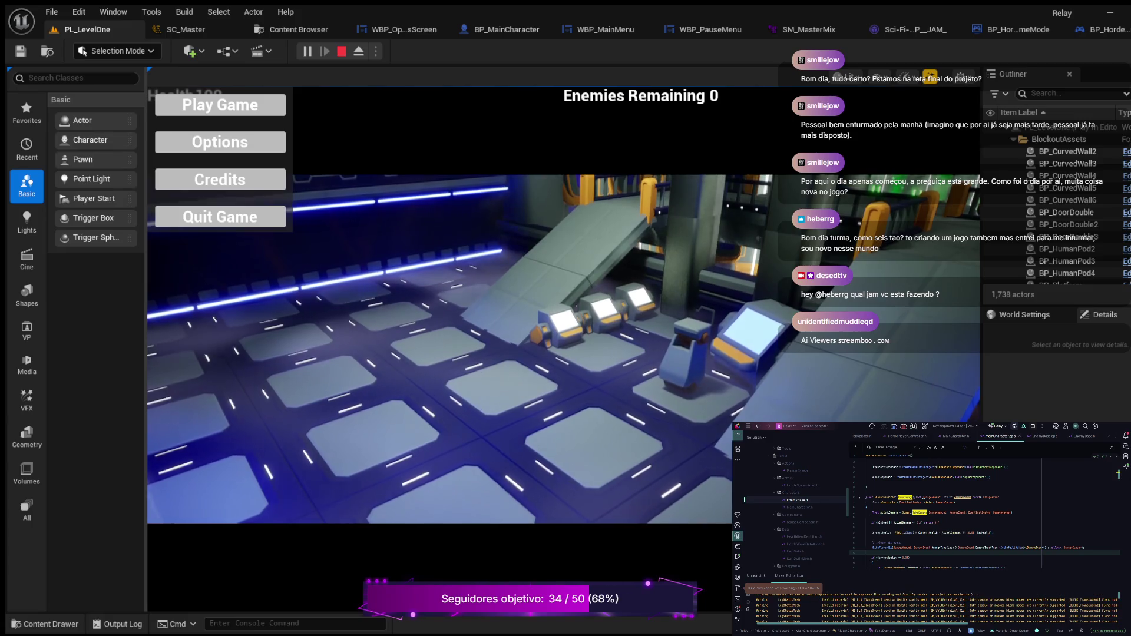
key("Escape")
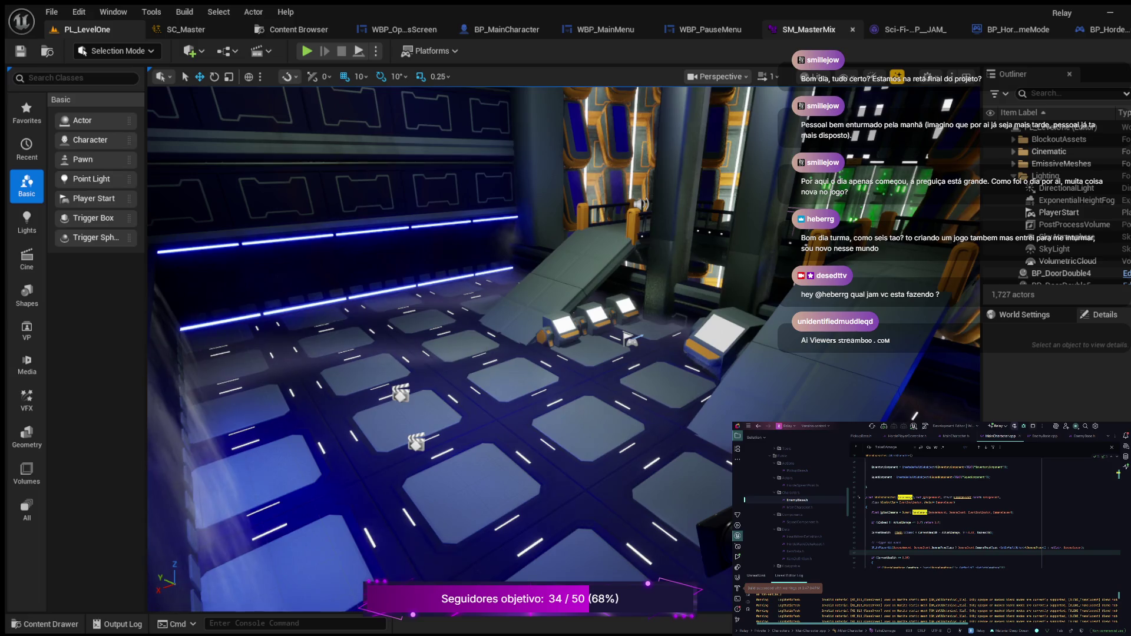
left_click(808, 29)
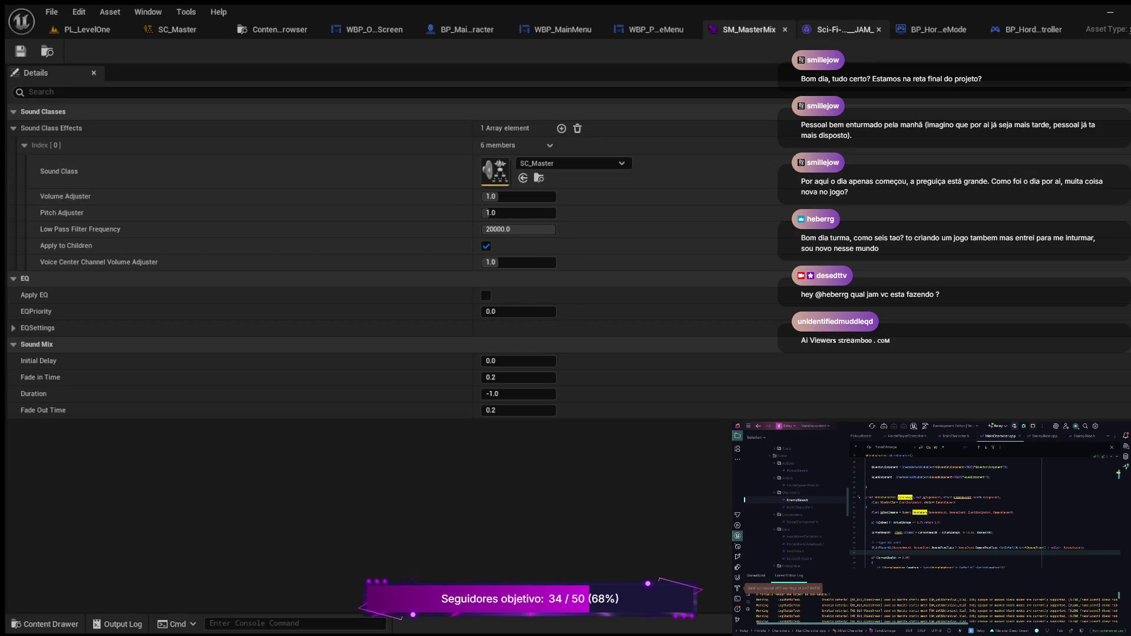
Bring up the Sci-Fi music track's settings showing its SC_Master Sound Class.
left_click(836, 29)
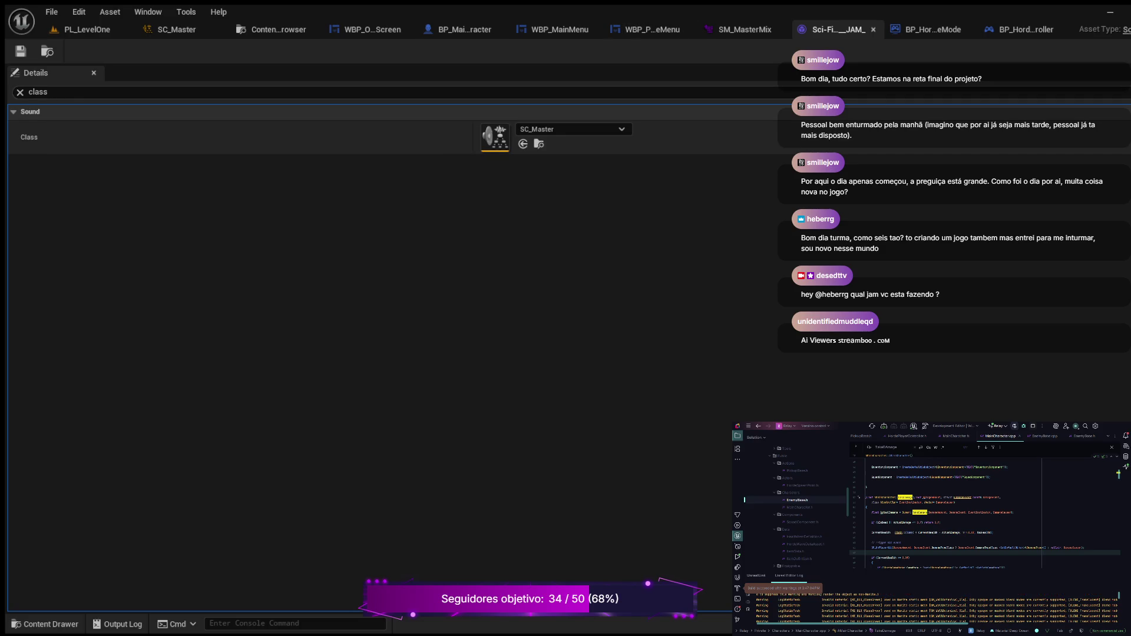
Check the sci-fi music sound wave in the Music folder and locate its SC_Master sound class.
key("ctrl+space")
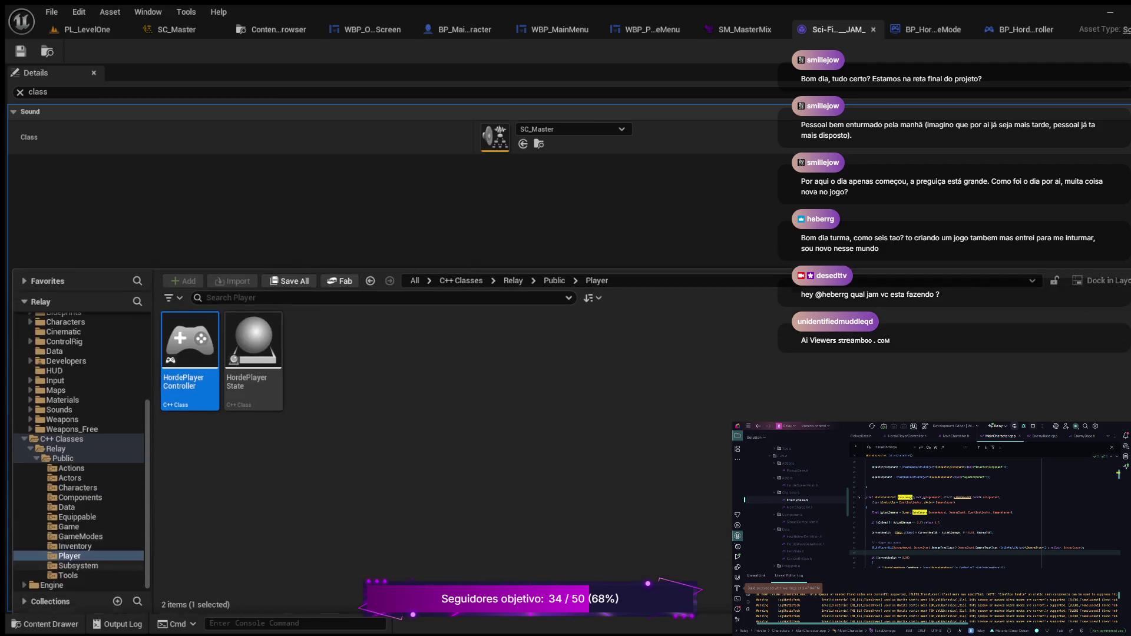
scroll(82, 450, "up", 5)
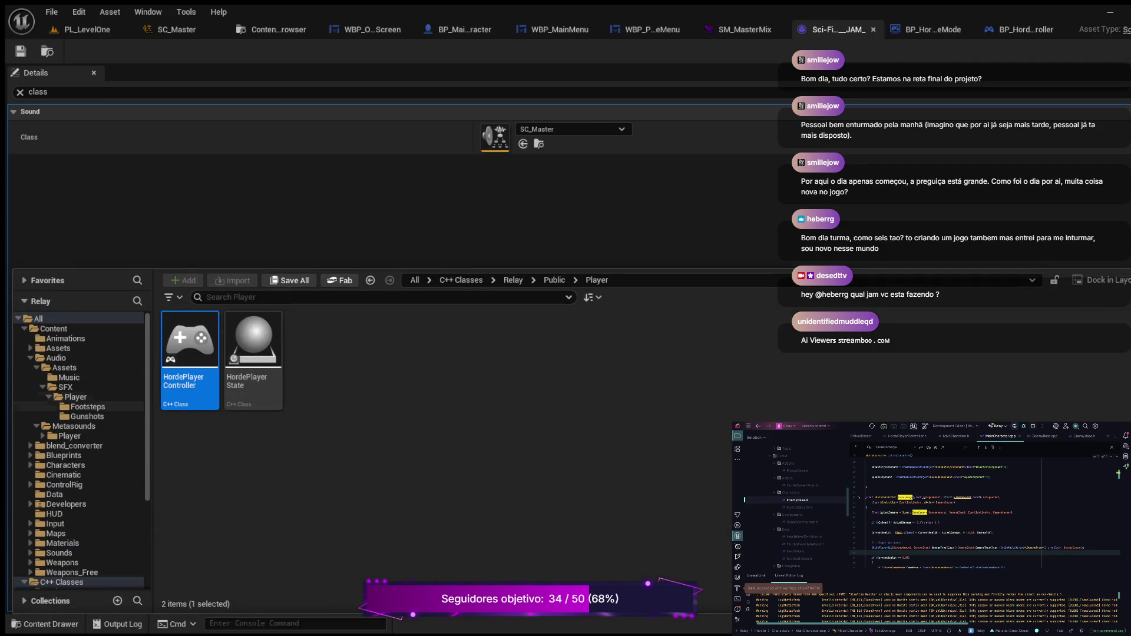
left_click(69, 377)
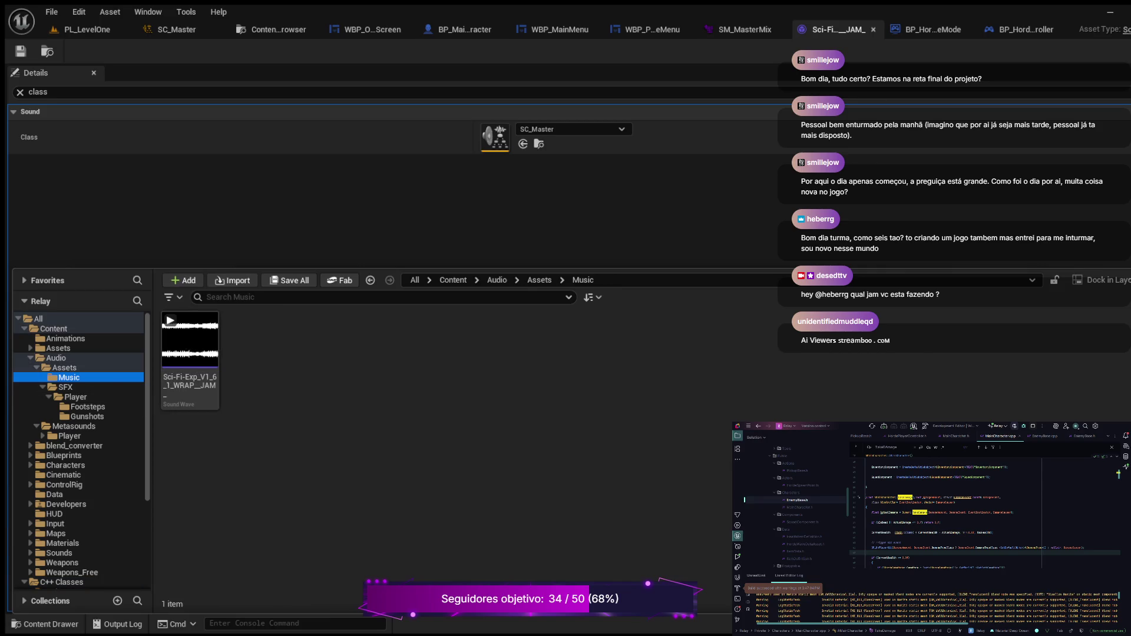
left_click(190, 354)
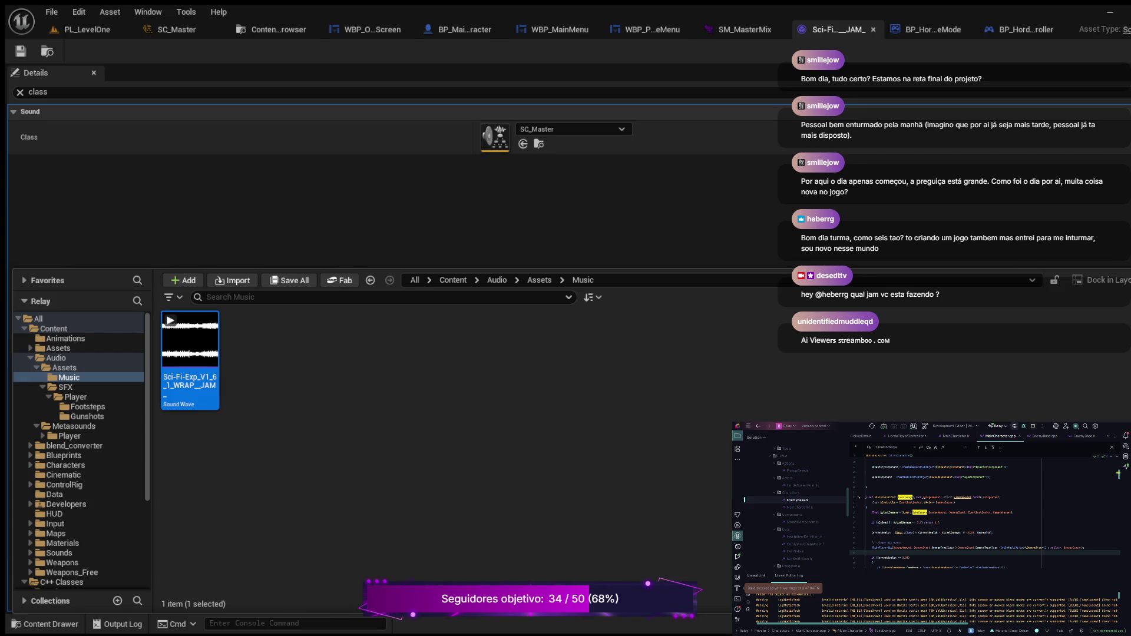
left_click(539, 144)
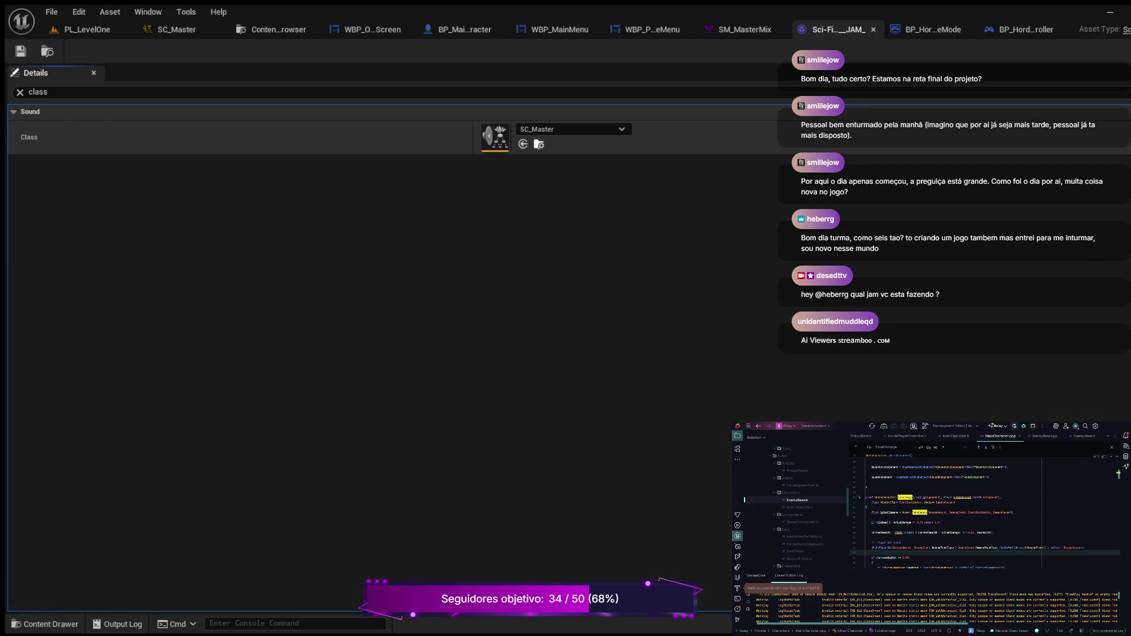
Clear the selection, shrink the asset browser, and return to WBP_OptionsScreen's event graph.
key("Escape")
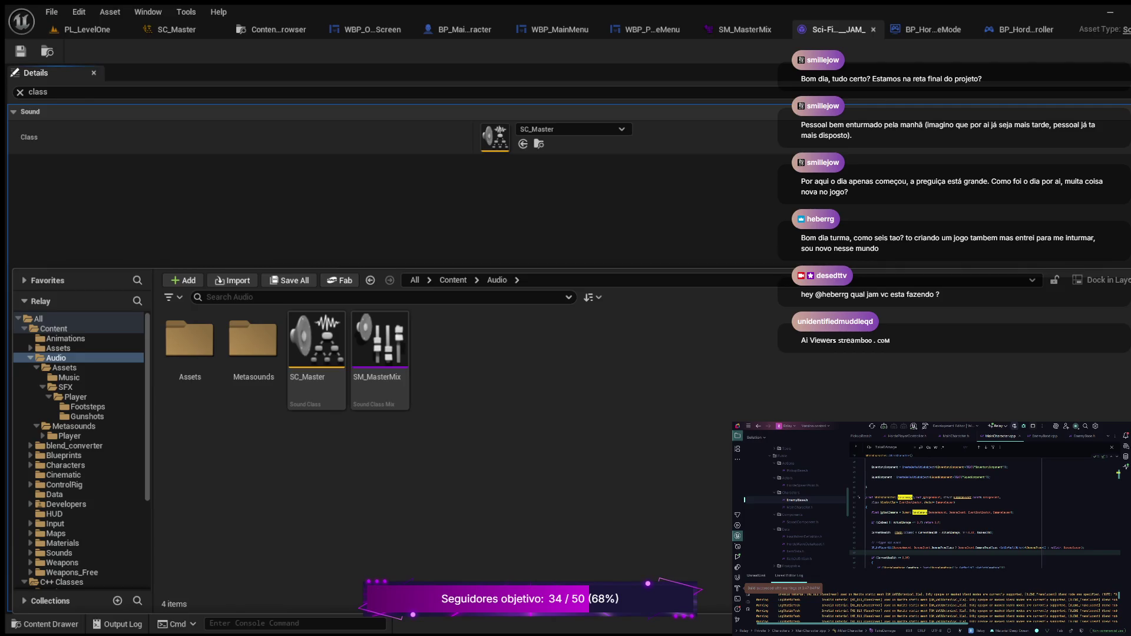
left_click_drag(412, 266, 412, 425)
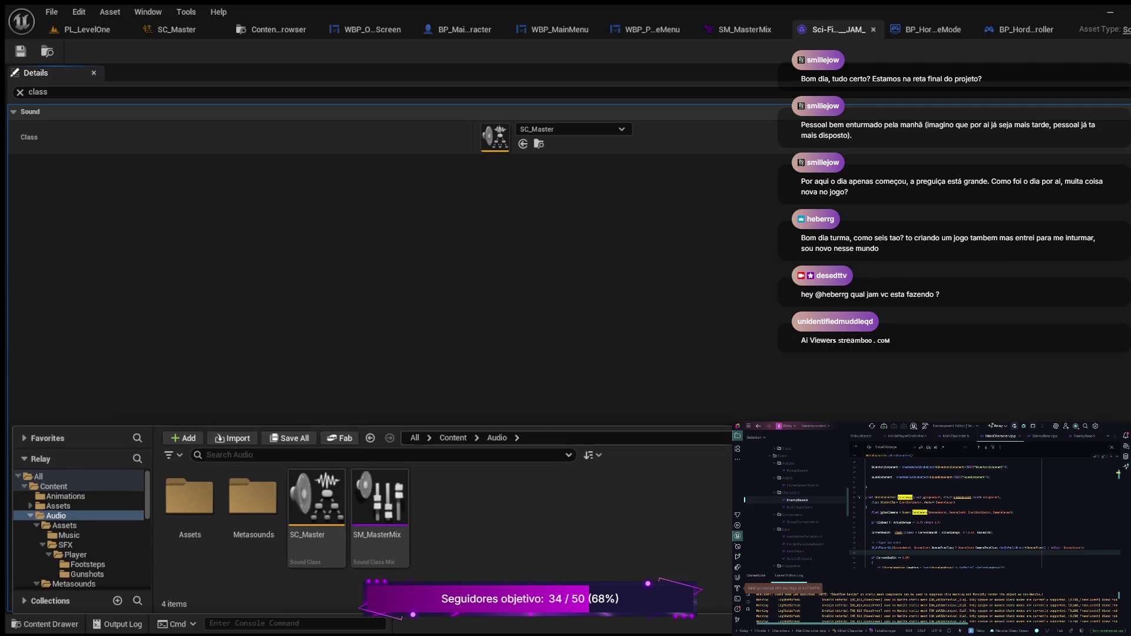
key("ctrl+shift+Tab")
key("ctrl+shift+Tab")
key("ctrl+shift+Tab")
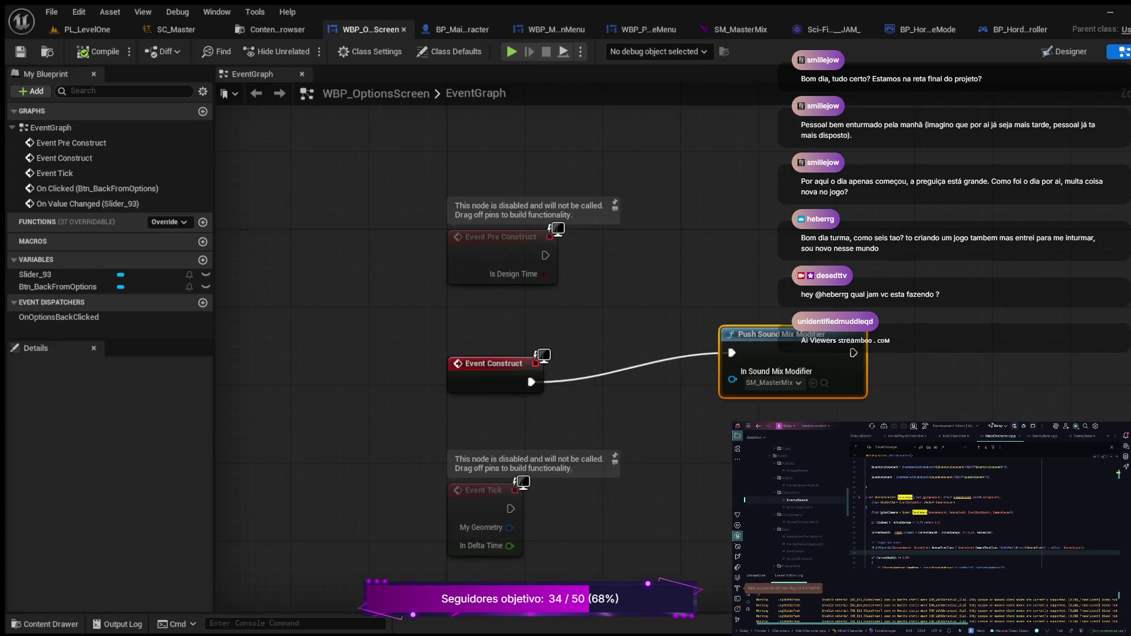
Check the options slider's min and value properties in the Designer, then return to BP_MainCharacter.
left_click(1066, 51)
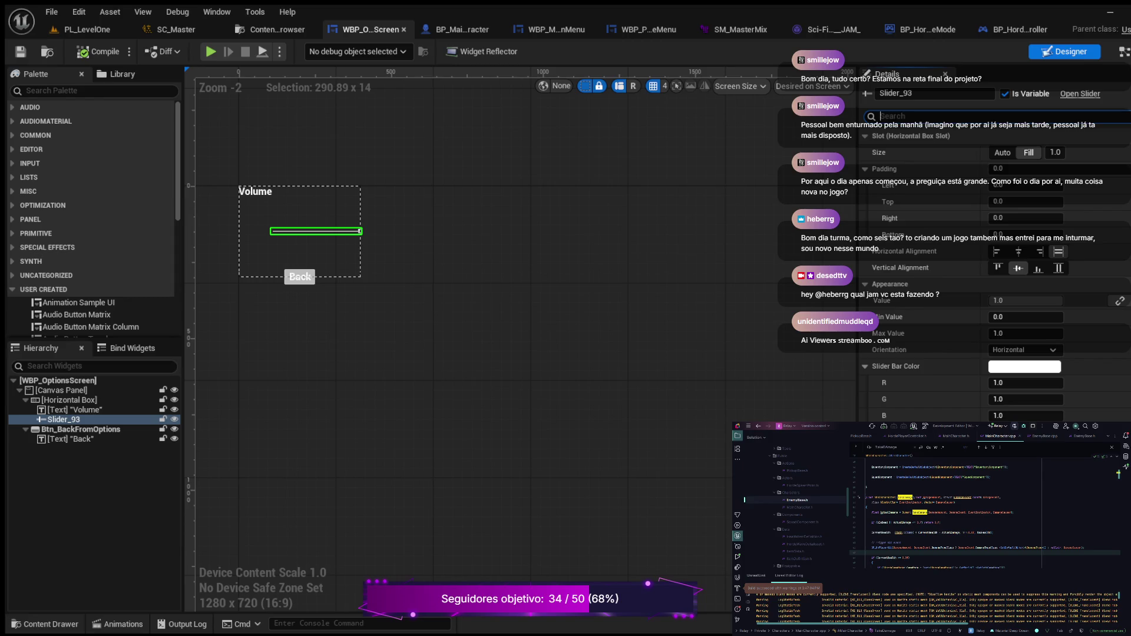
type("min")
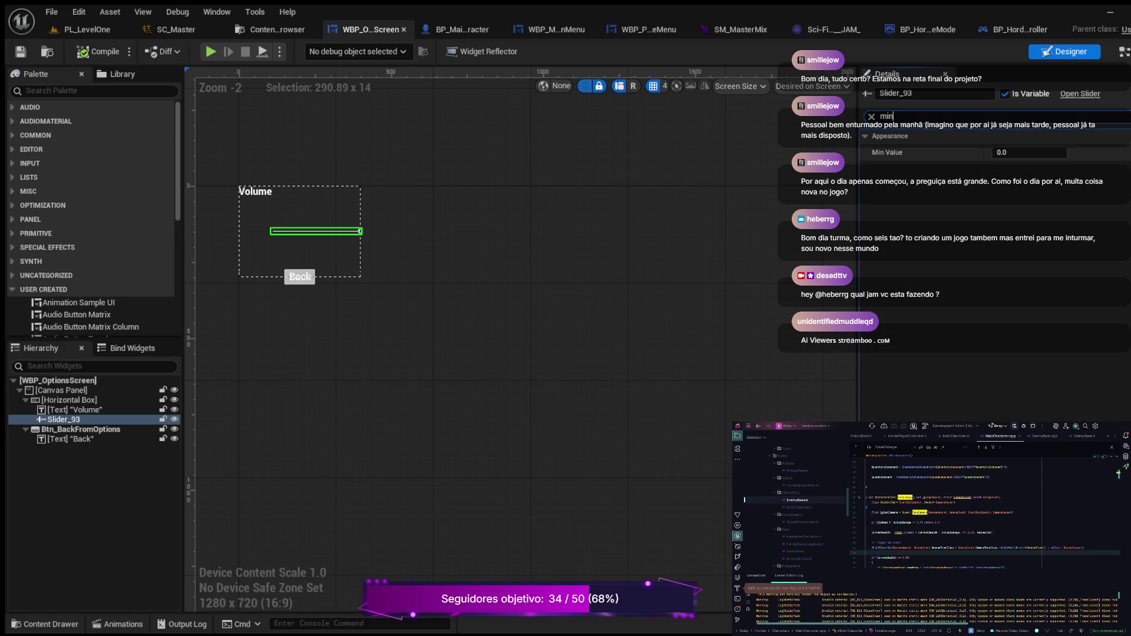
key("BackSpace")
key("BackSpace")
key("BackSpace")
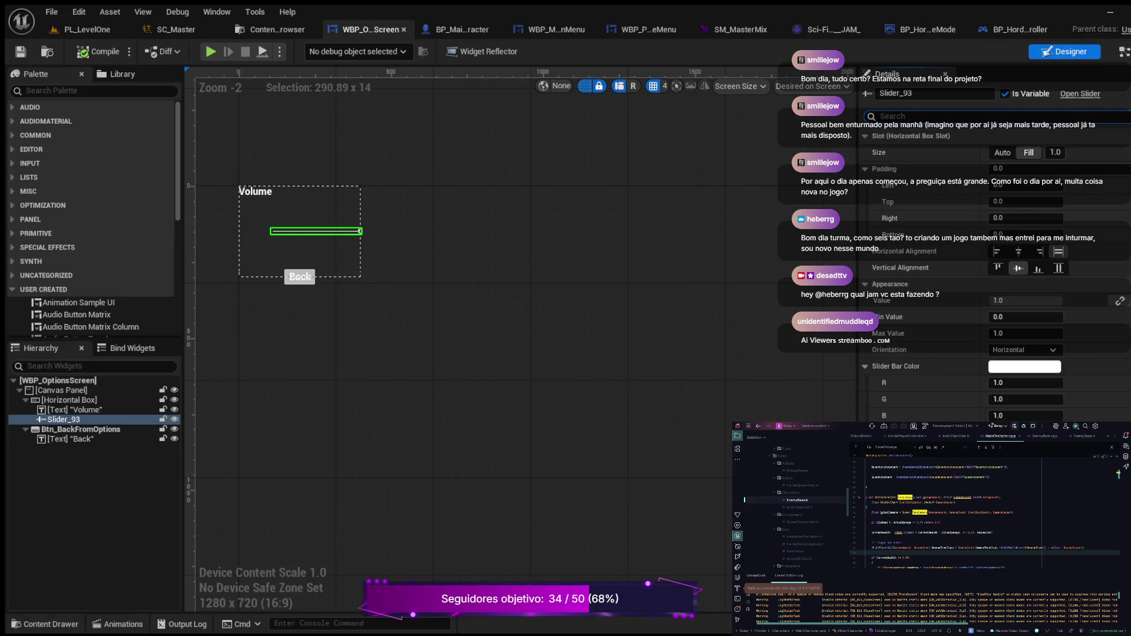
type("valu")
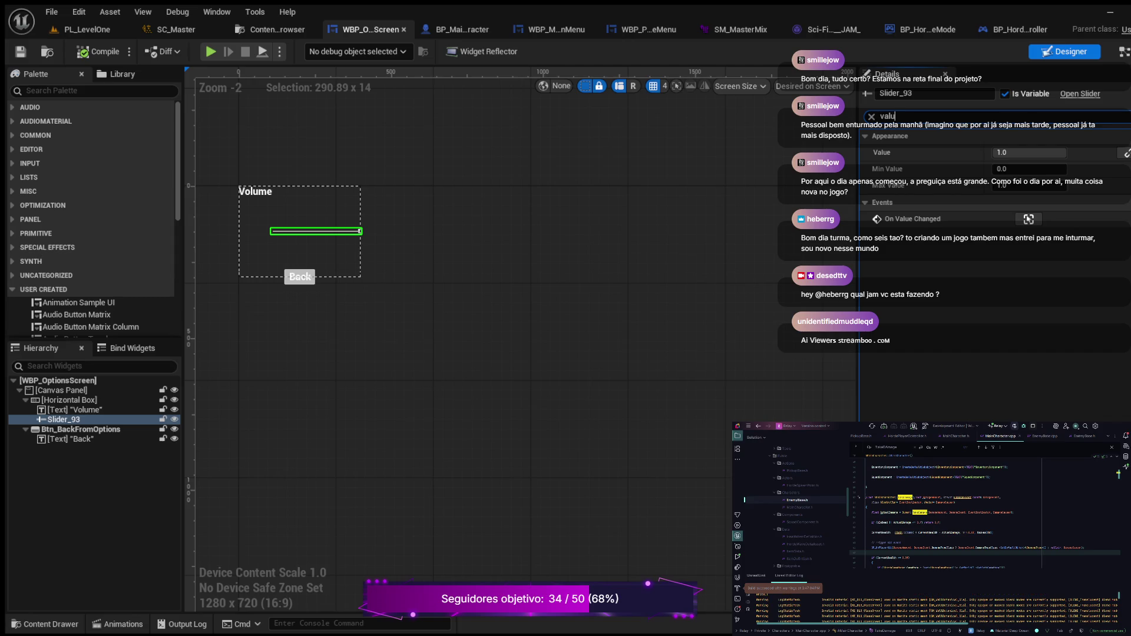
key("ctrl+Tab")
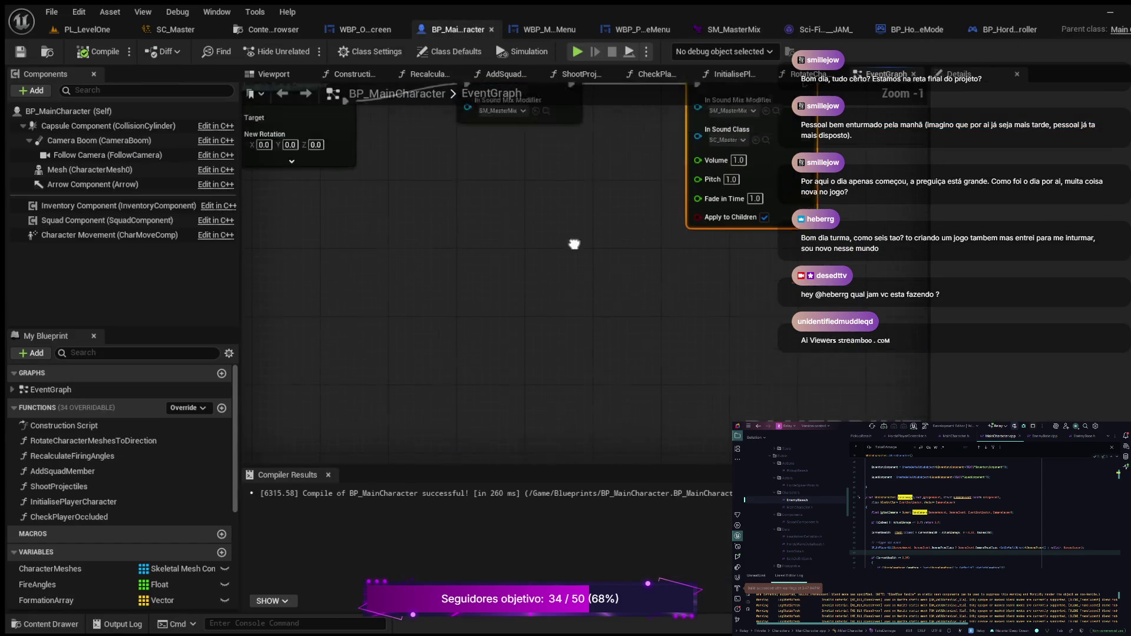
Bring BP_MainCharacter's sound mix nodes into view and open SM_MasterMix from the Audio folder.
scroll(567, 319, "up", 1)
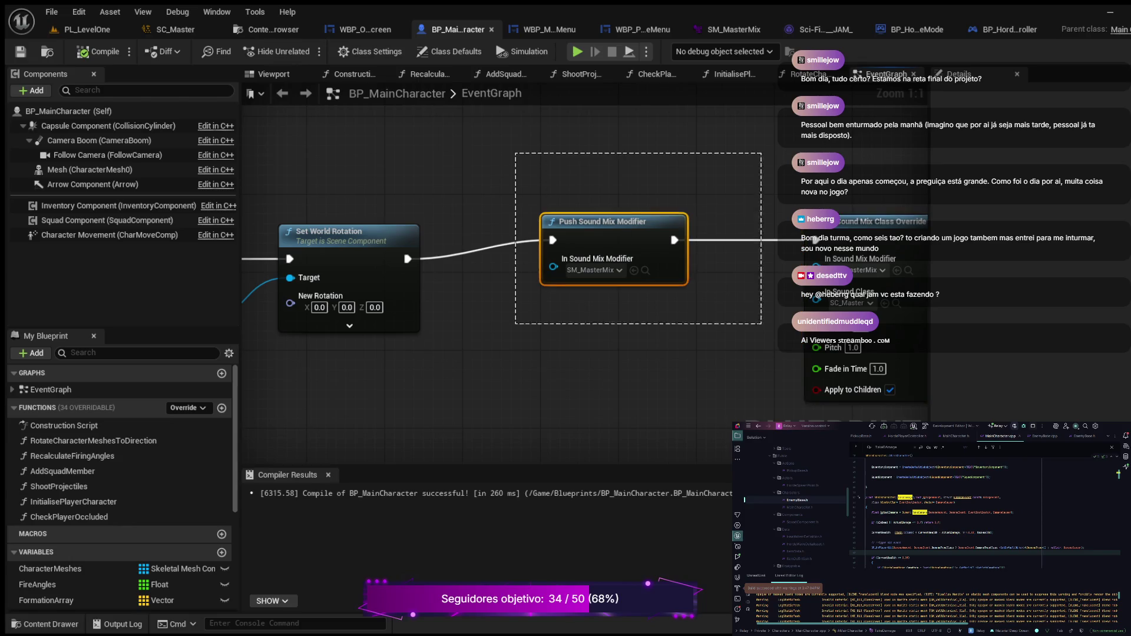
left_click_drag(822, 382, 925, 386)
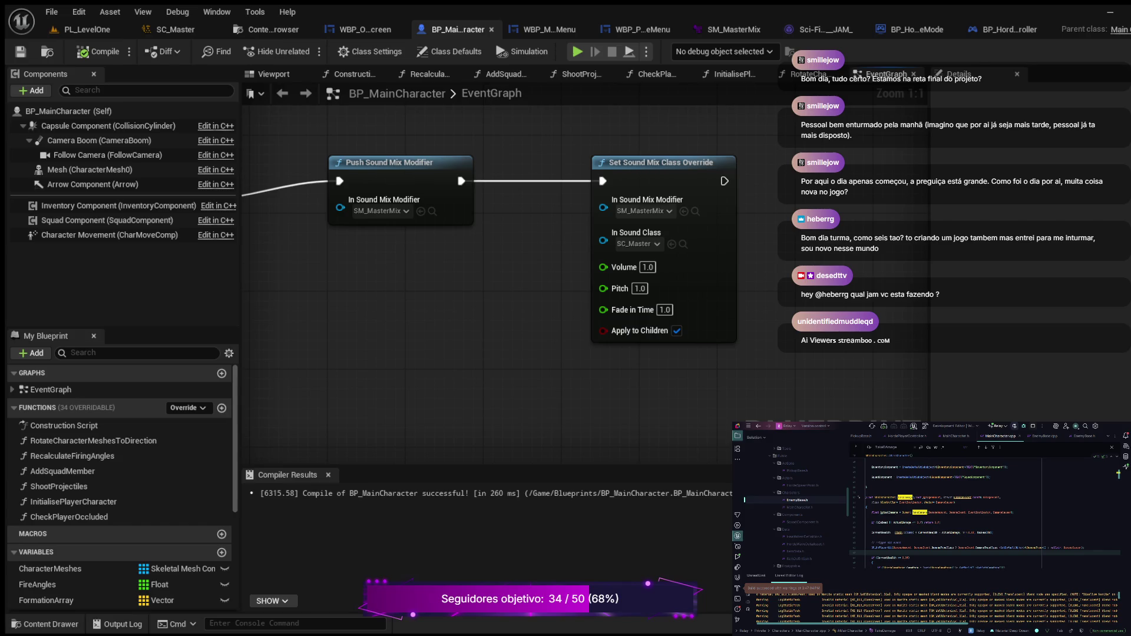
left_click(44, 624)
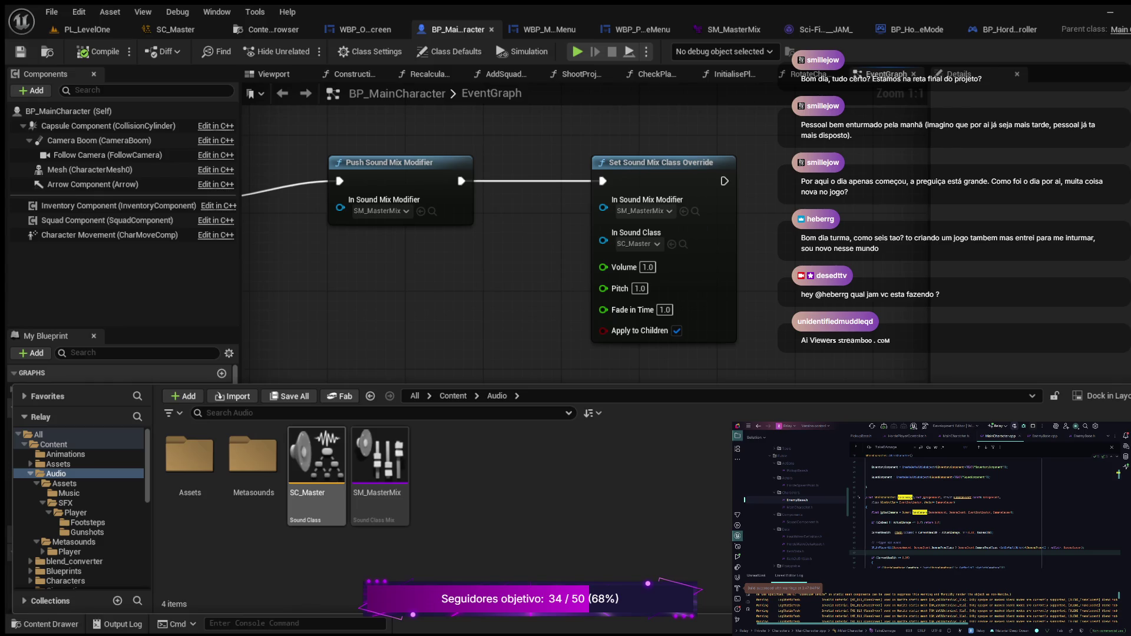
double_click(380, 459)
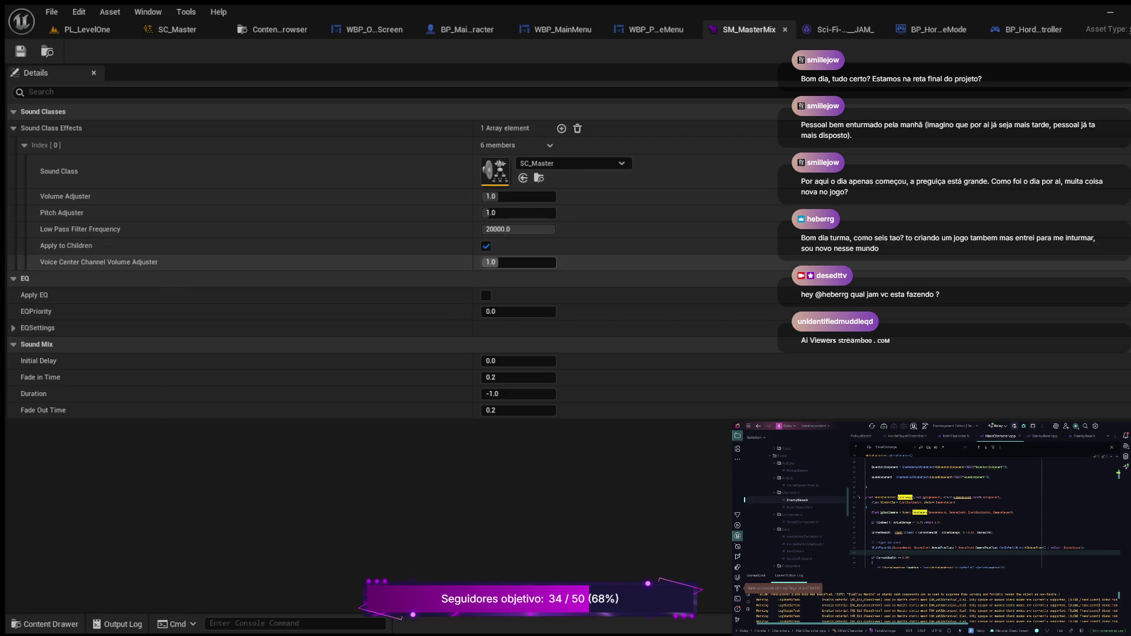
Lower SC_Master's volume adjuster in SM_MasterMix to 0.0 and save the sound mix.
left_click(506, 196)
type("0")
key("Return")
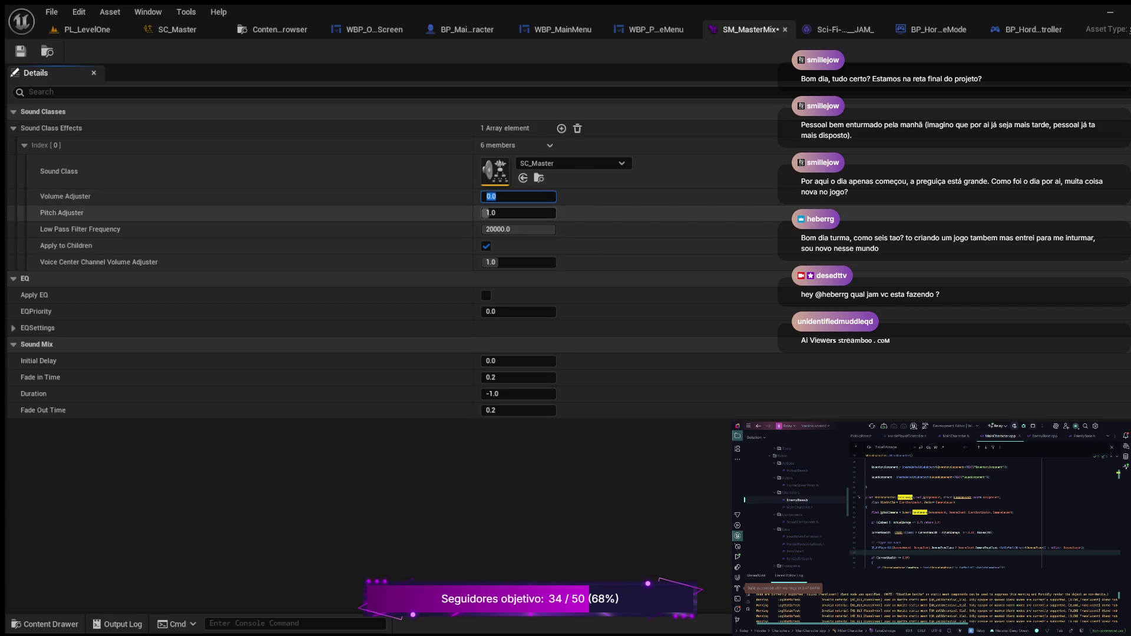
key("ctrl+s")
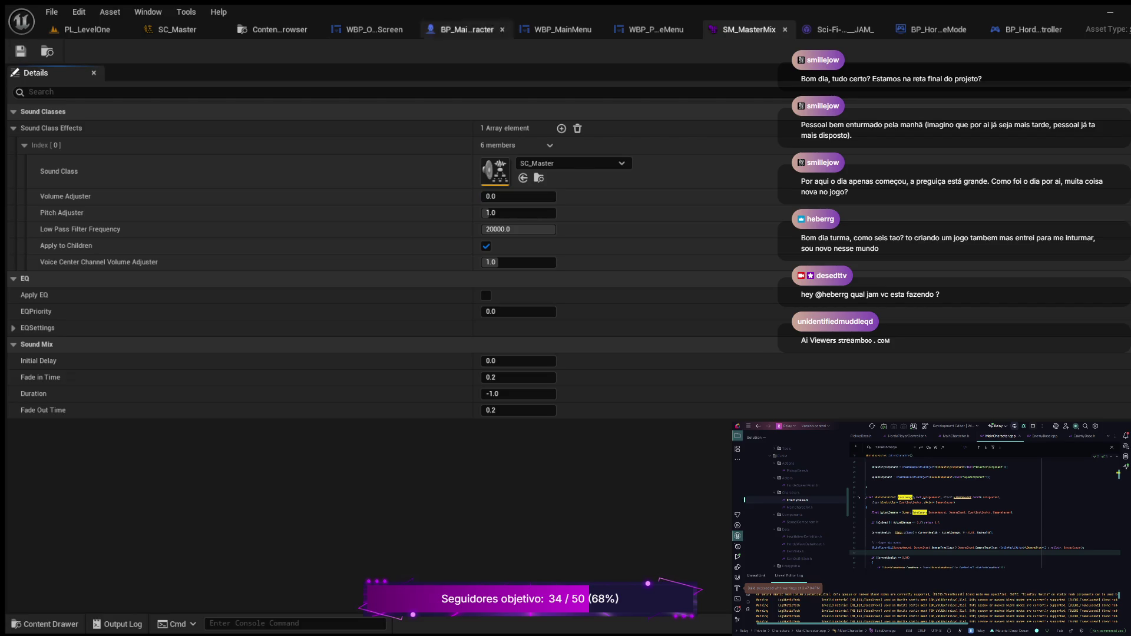
Play PL_LevelOne and test the in-game Volume slider, dragging it fully down and back up.
left_click(87, 30)
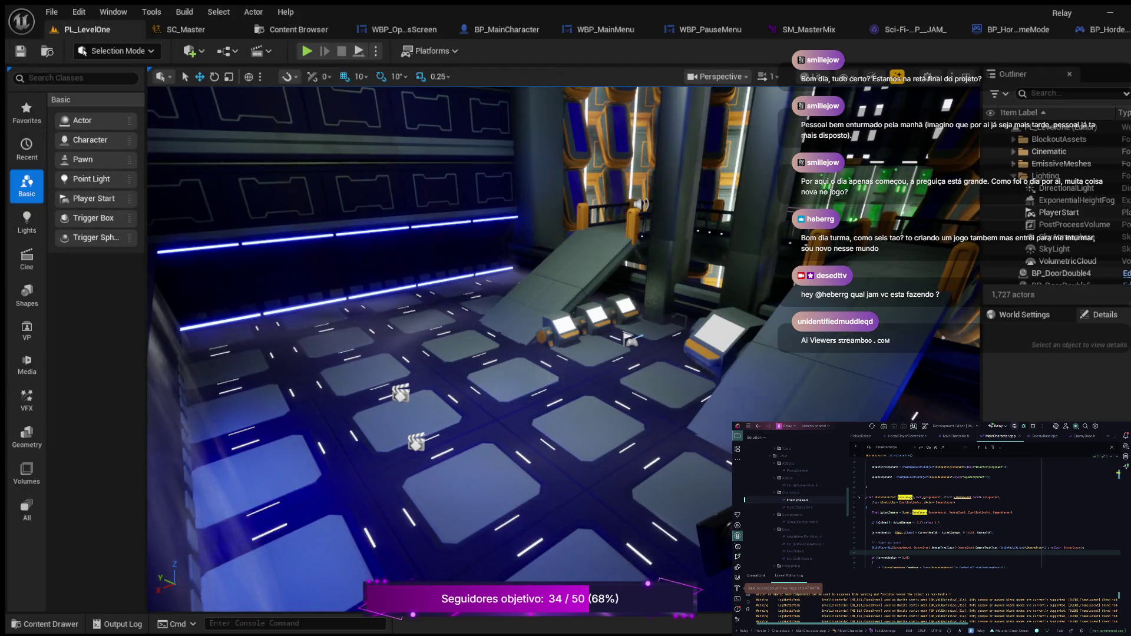
key("alt+p")
key("a")
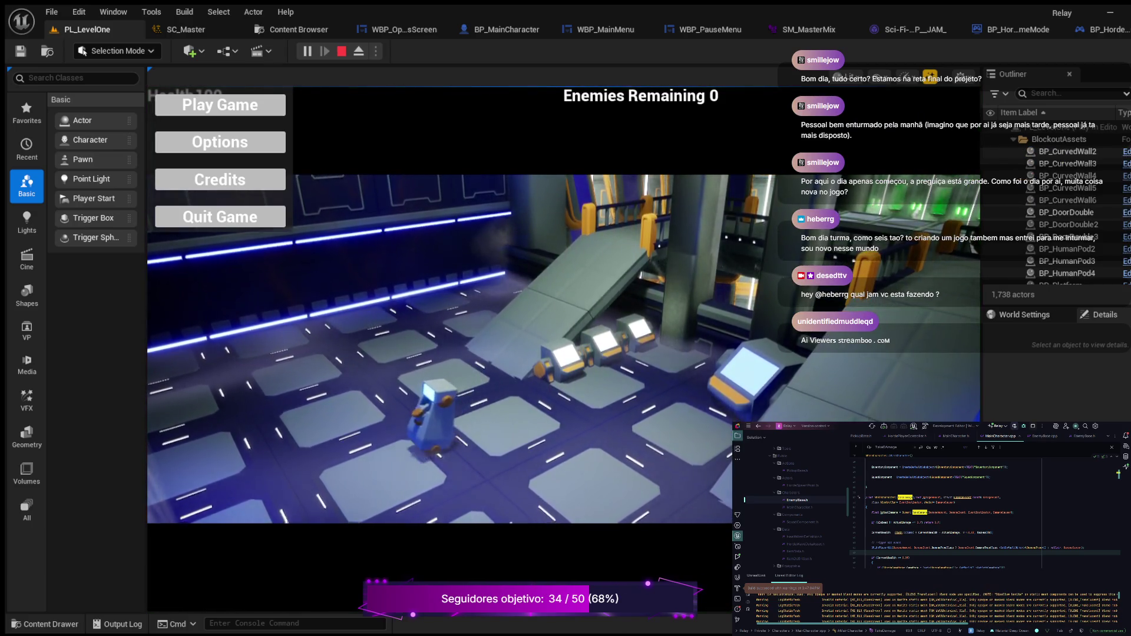
left_click(219, 142)
key("d")
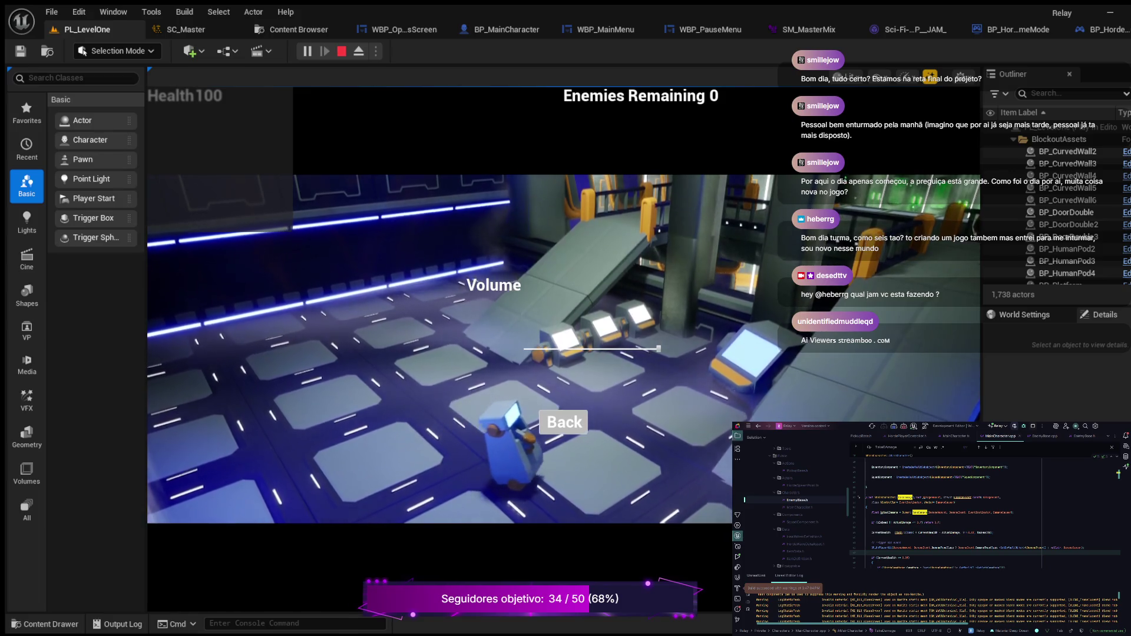
left_click_drag(659, 348, 523, 349)
key("w")
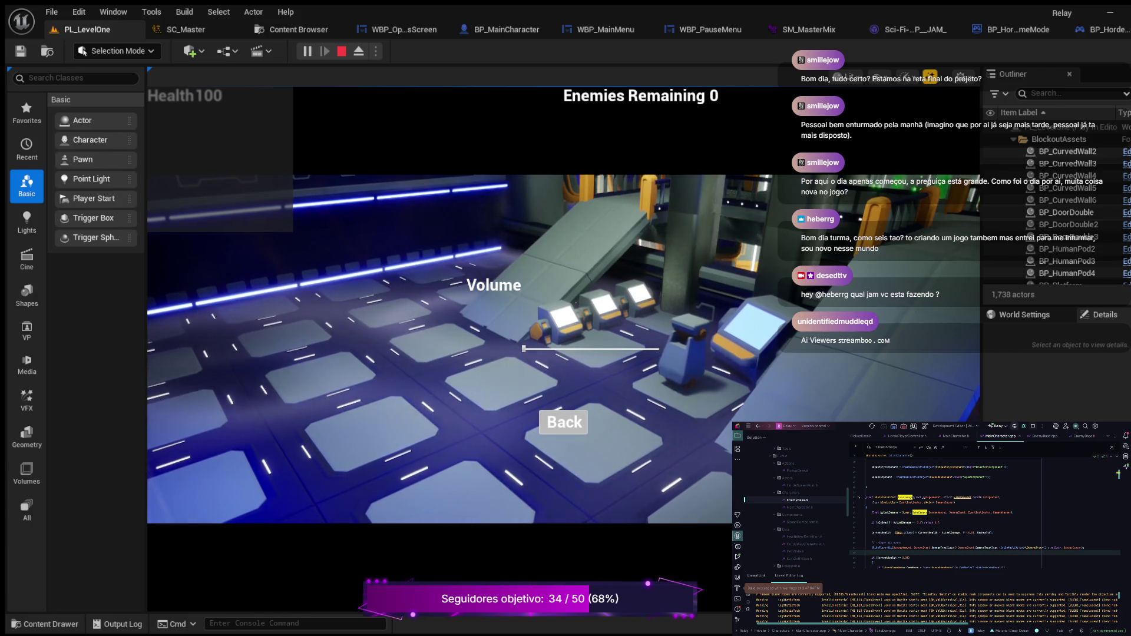
left_click_drag(524, 349, 659, 349)
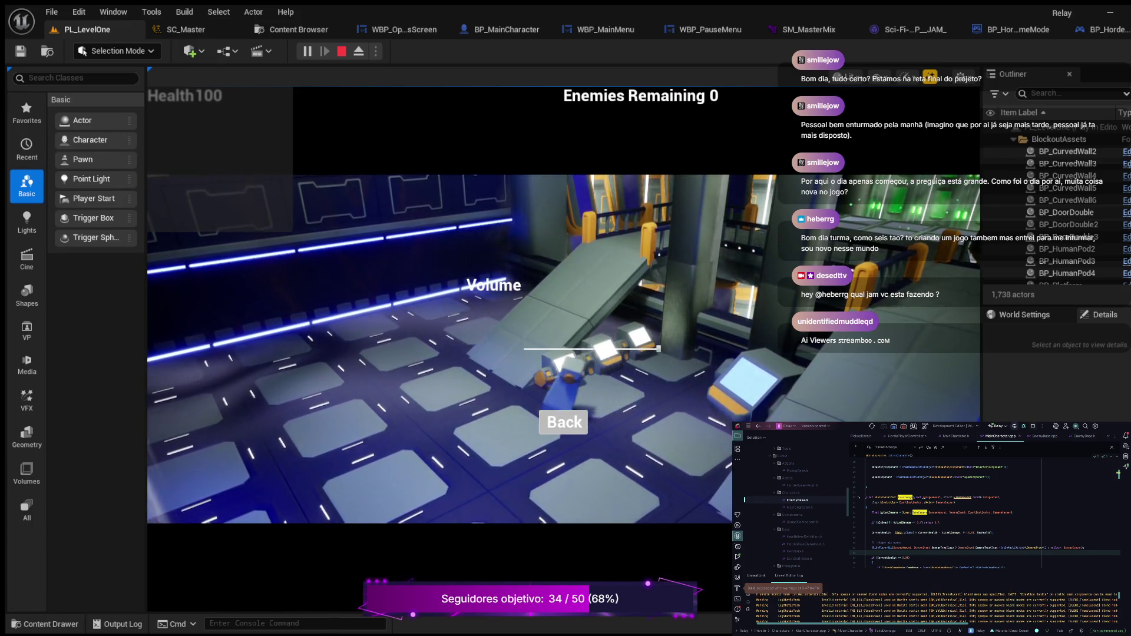
key("Escape")
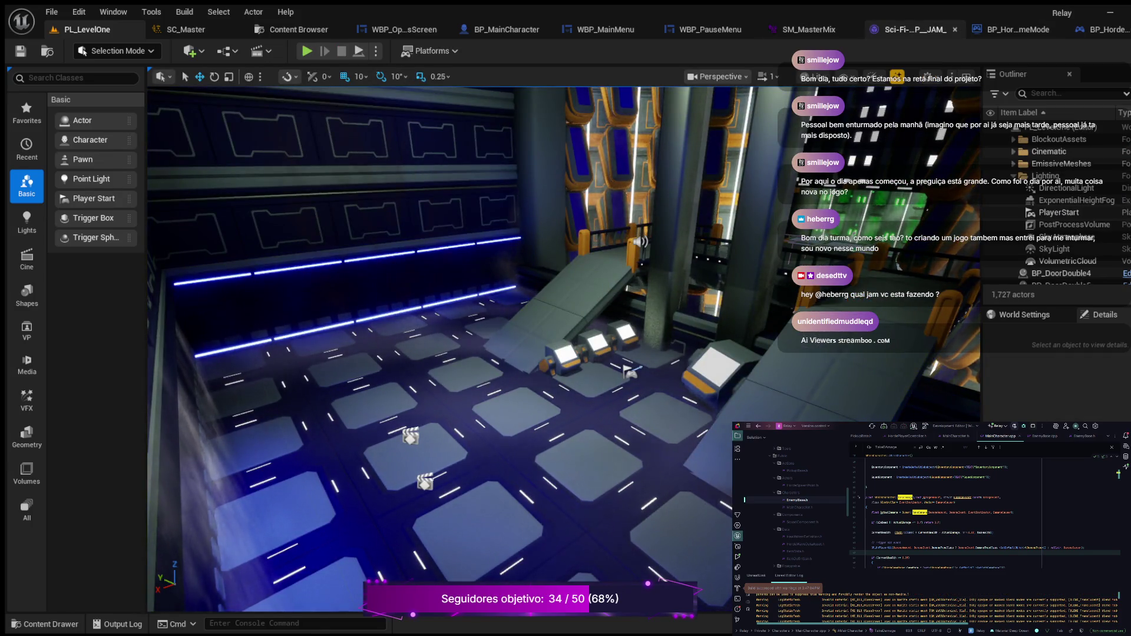
left_click(807, 29)
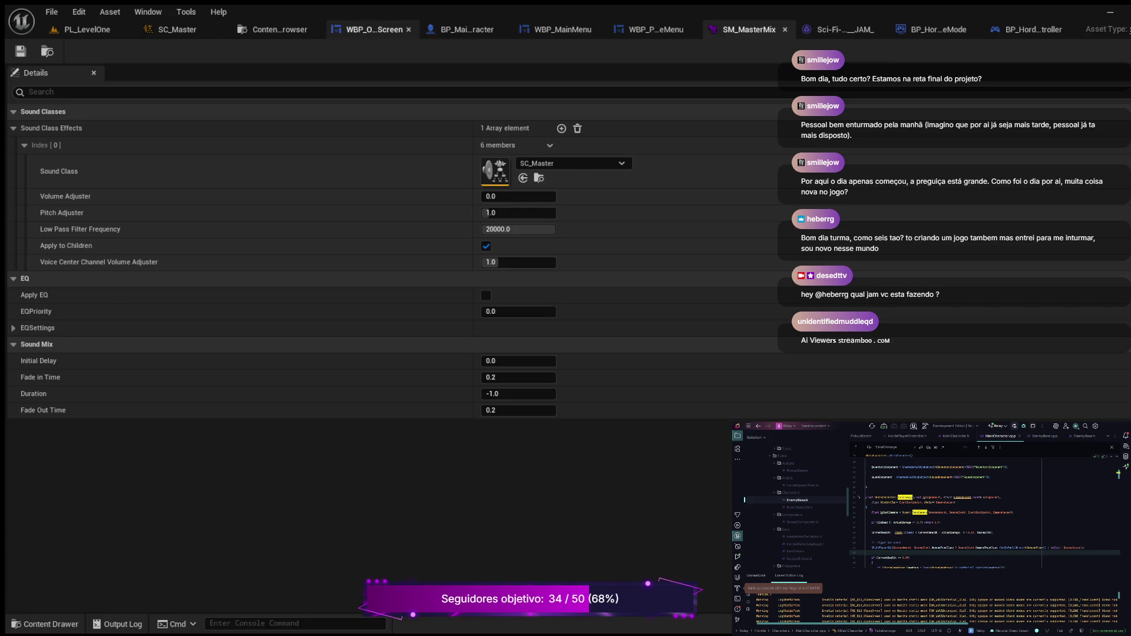
Switch to the WBP_OptionsScreen widget designer.
left_click(373, 29)
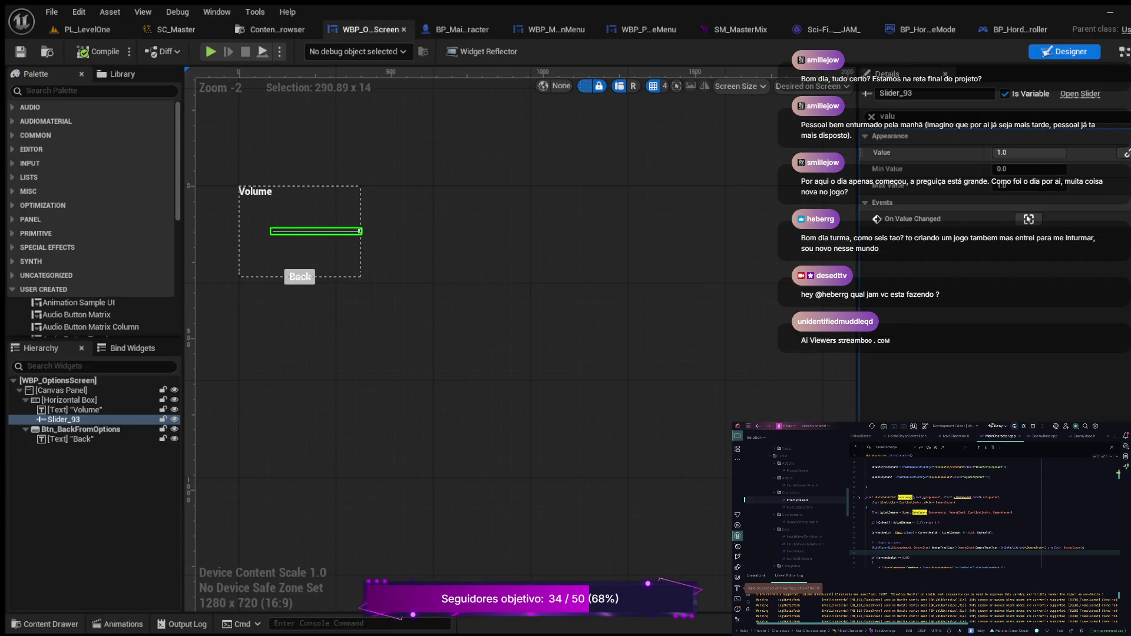
Set Slider_93's default Value to 0.0, compile and save, then test it in a play session.
left_click(1029, 152)
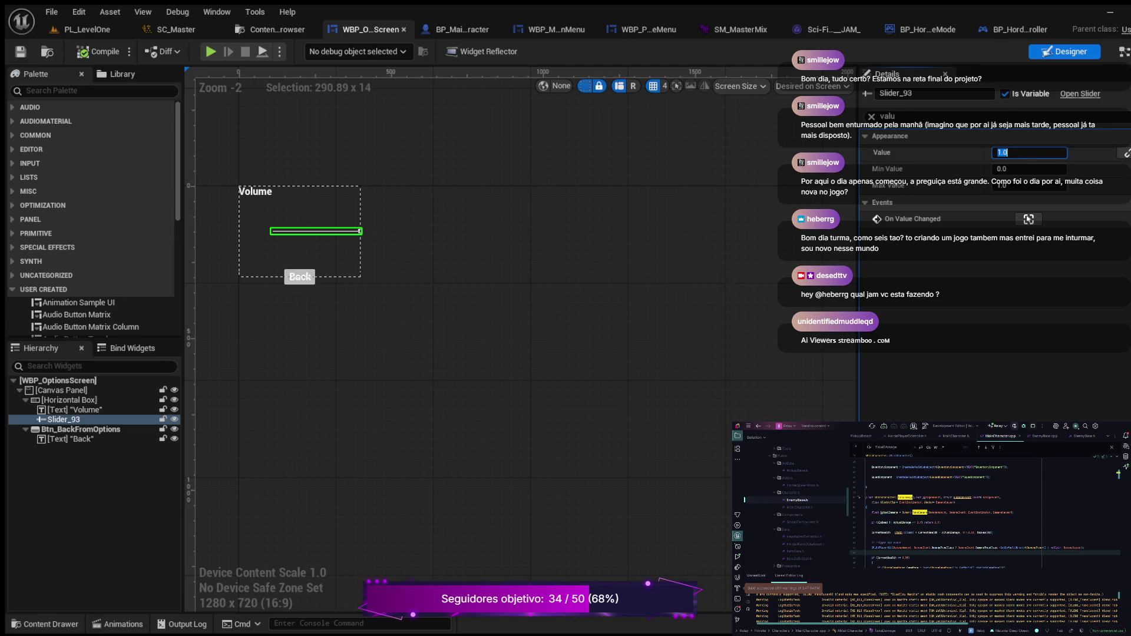
type("0")
key("Return")
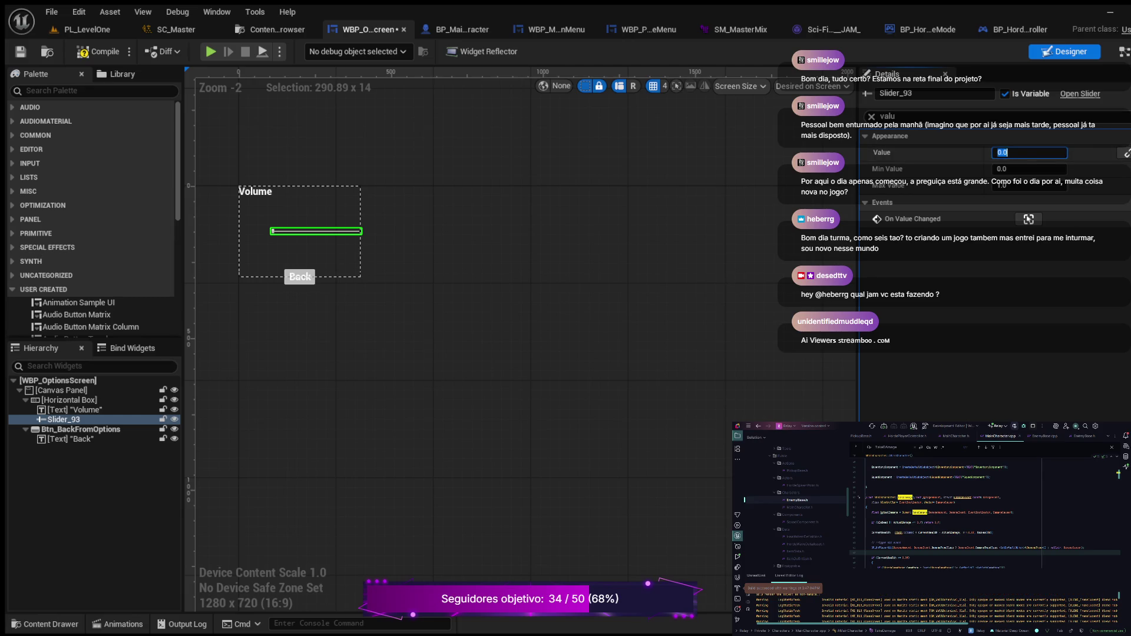
key("ctrl+s")
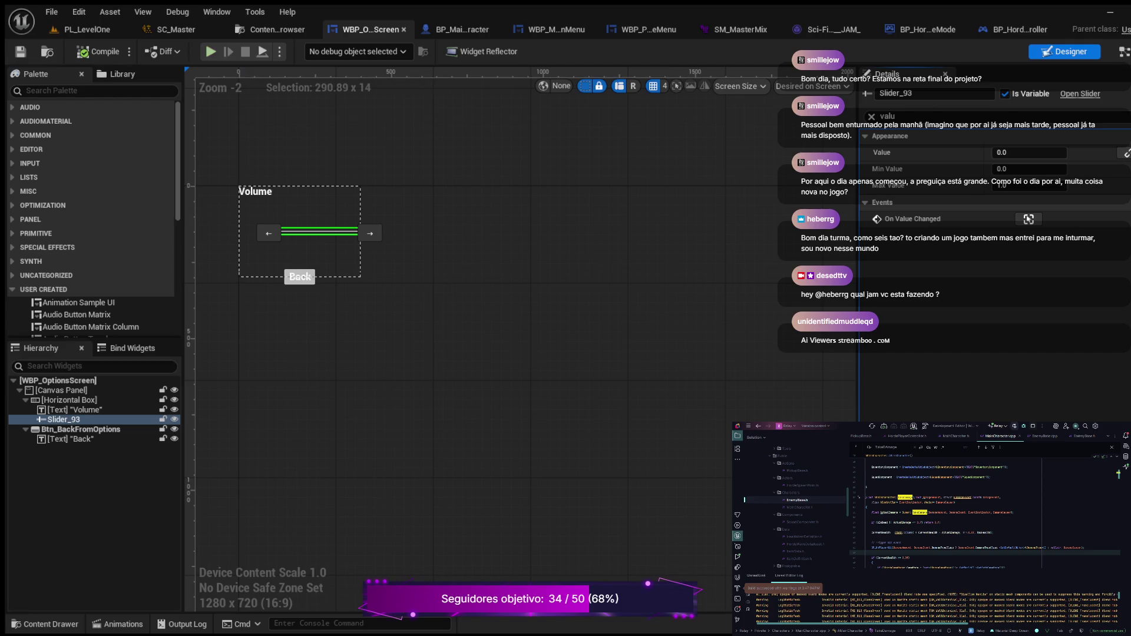
left_click(211, 51)
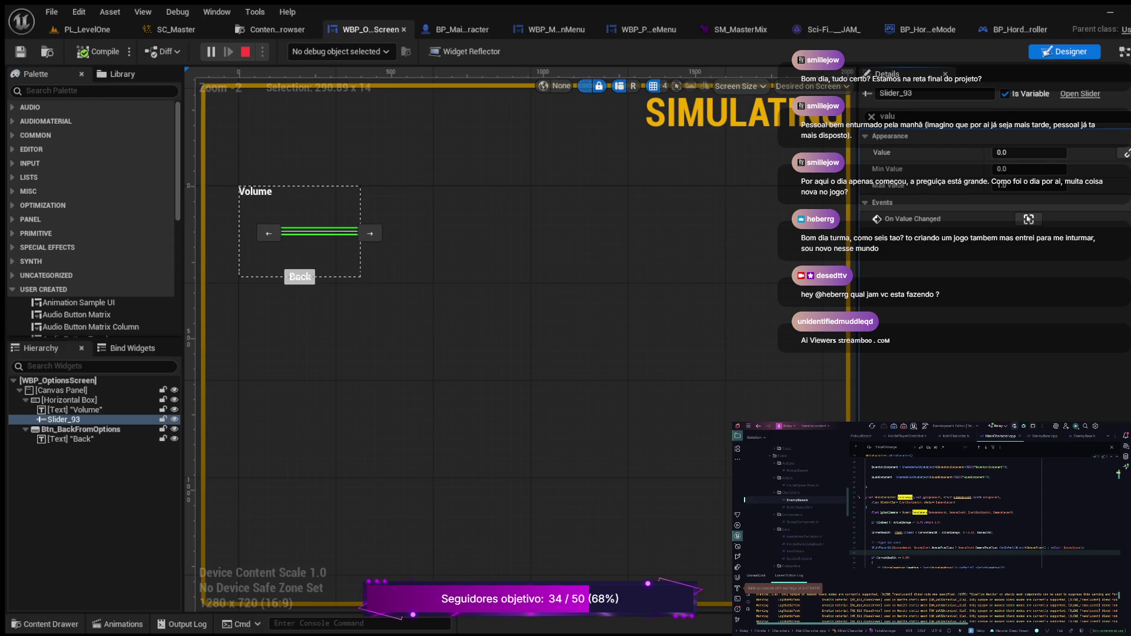
key("Escape")
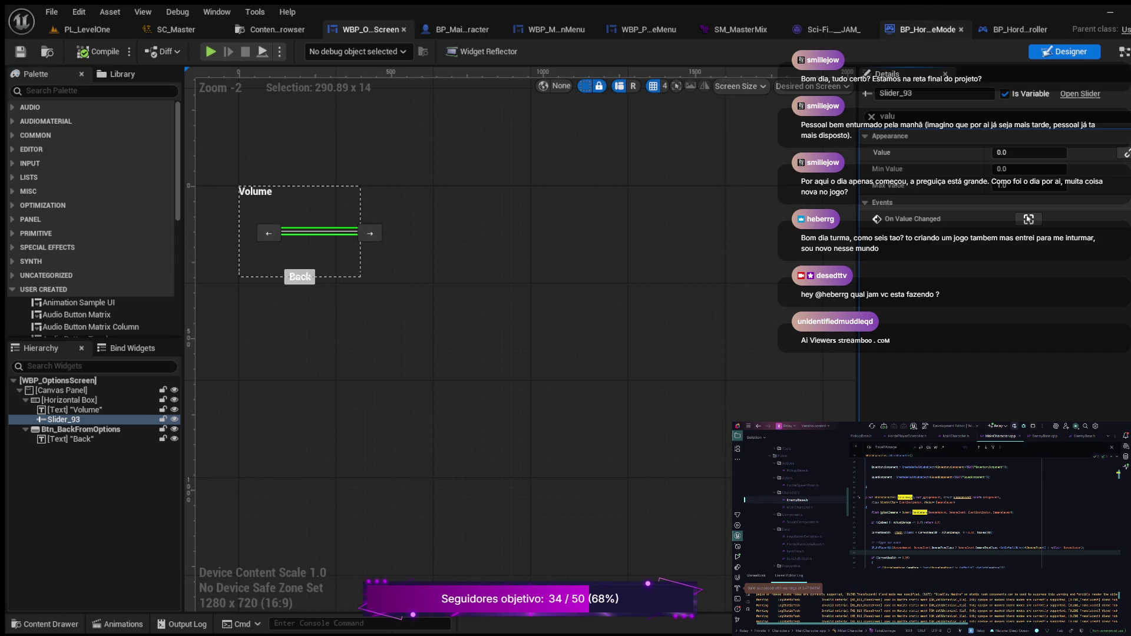
Unwire BP_HordeGameMode's Set Sound Mix Class Override, linking Add to Viewport to Push Sound Mix Modifier, and compile.
left_click(928, 29)
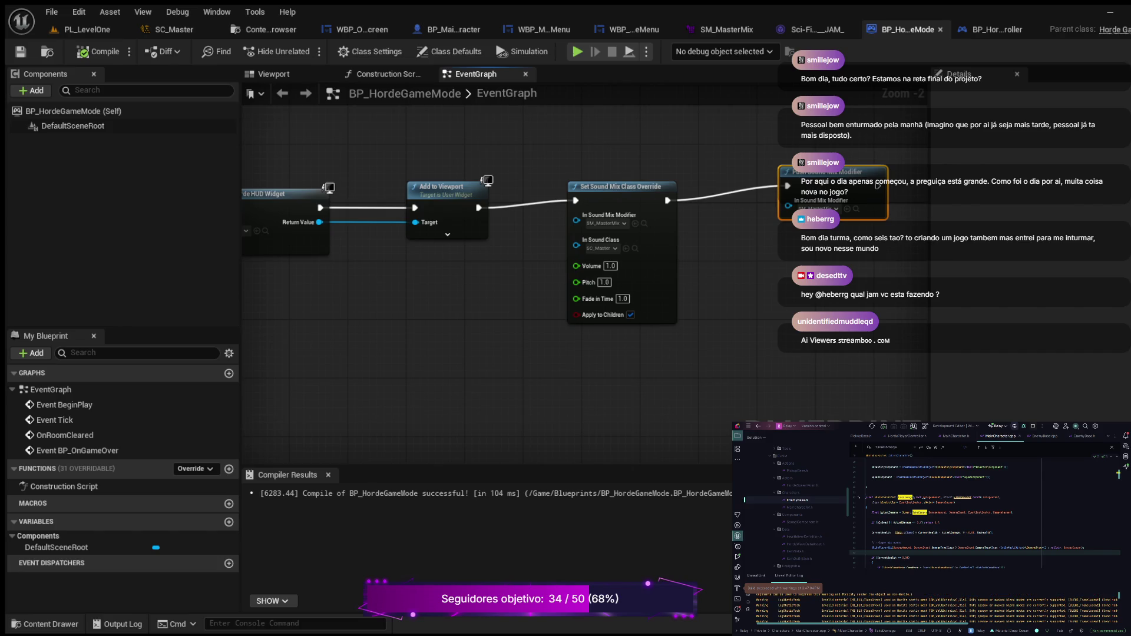
left_click(612, 218)
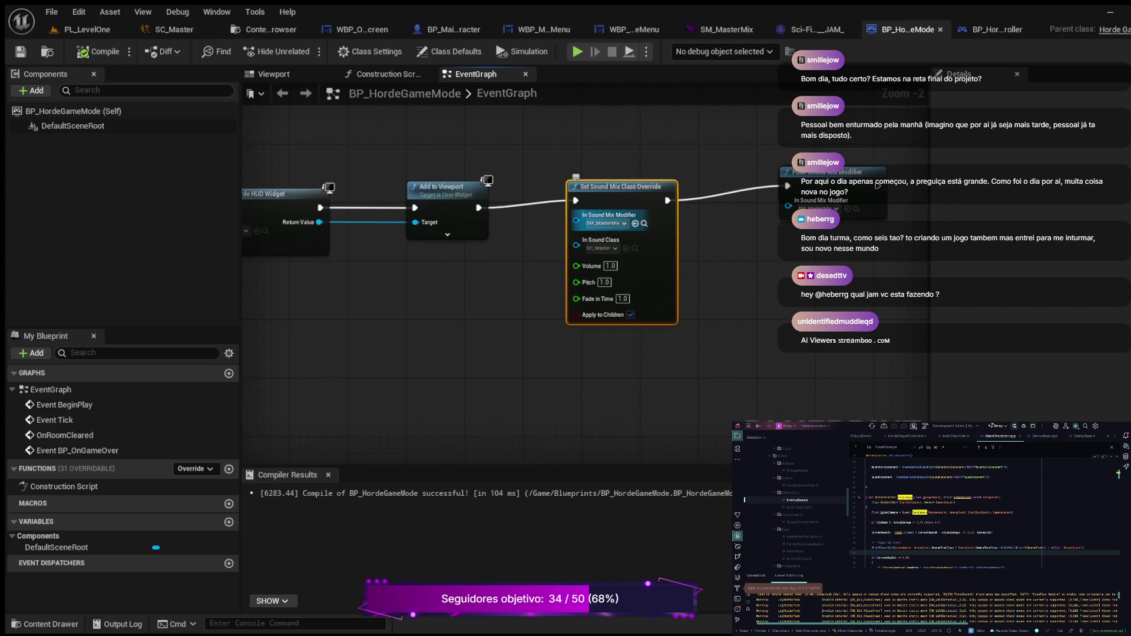
key("Delete")
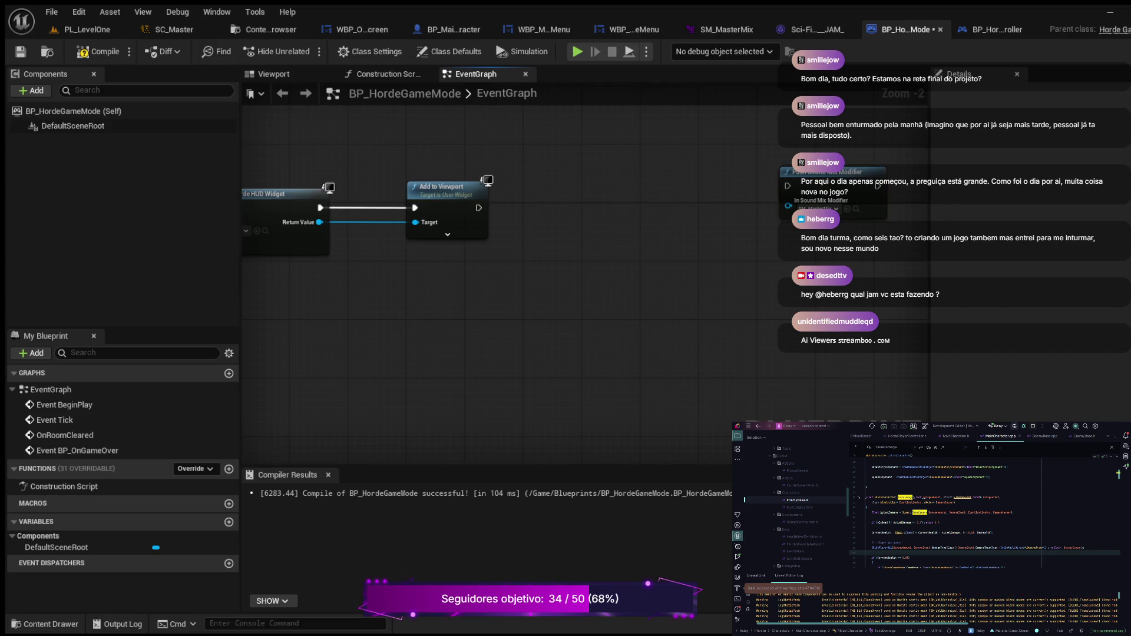
left_click_drag(478, 208, 625, 192)
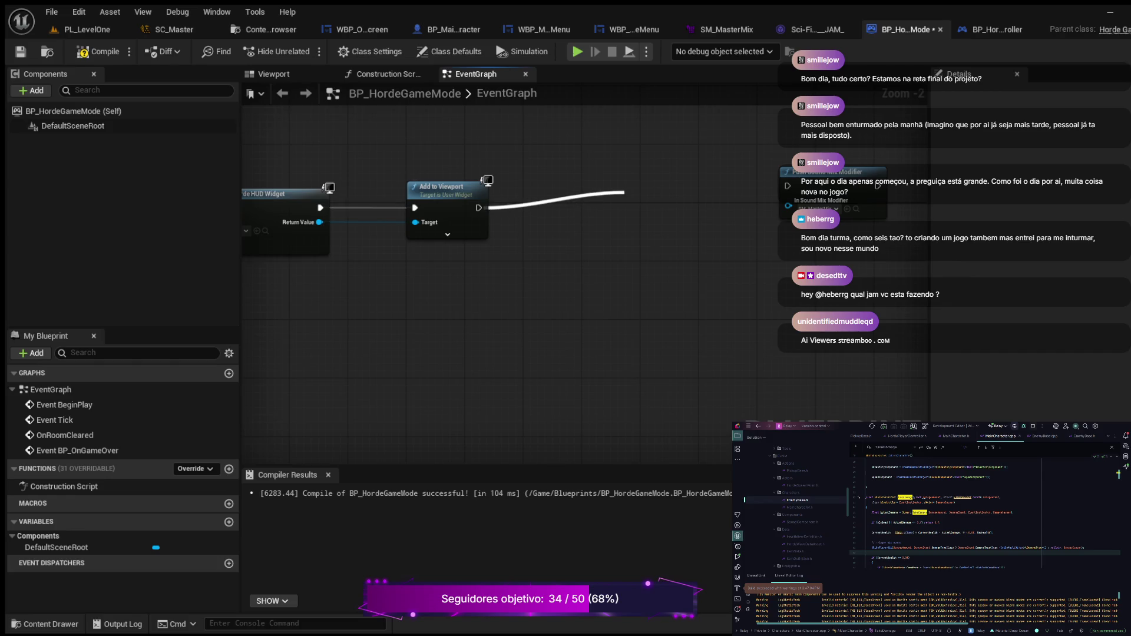
key("Escape")
key("ctrl+z")
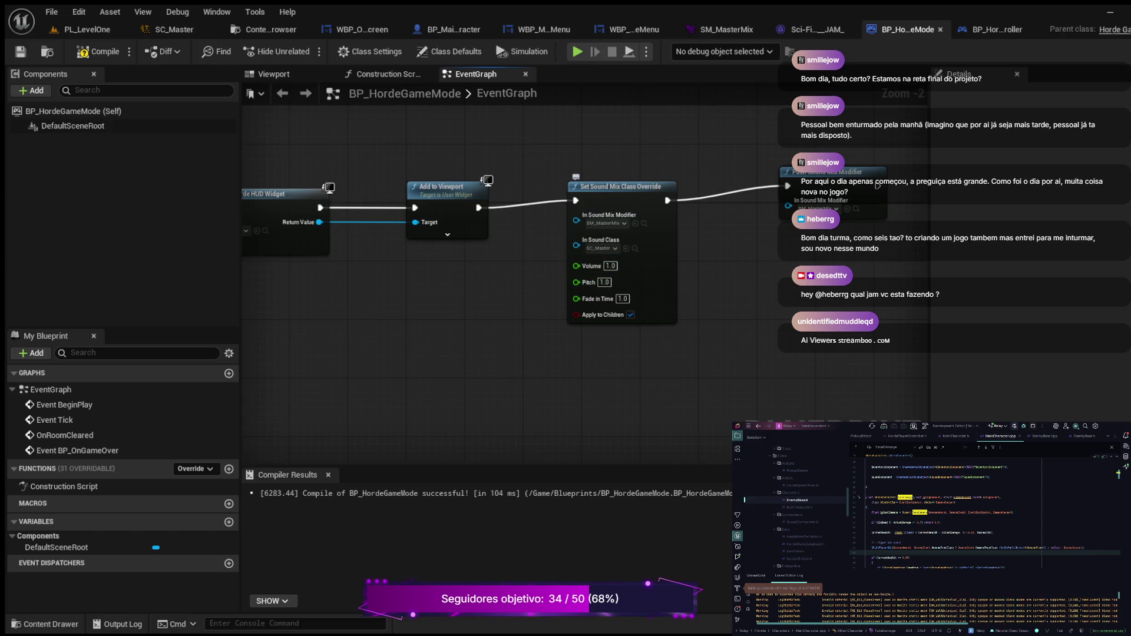
key("ctrl+z")
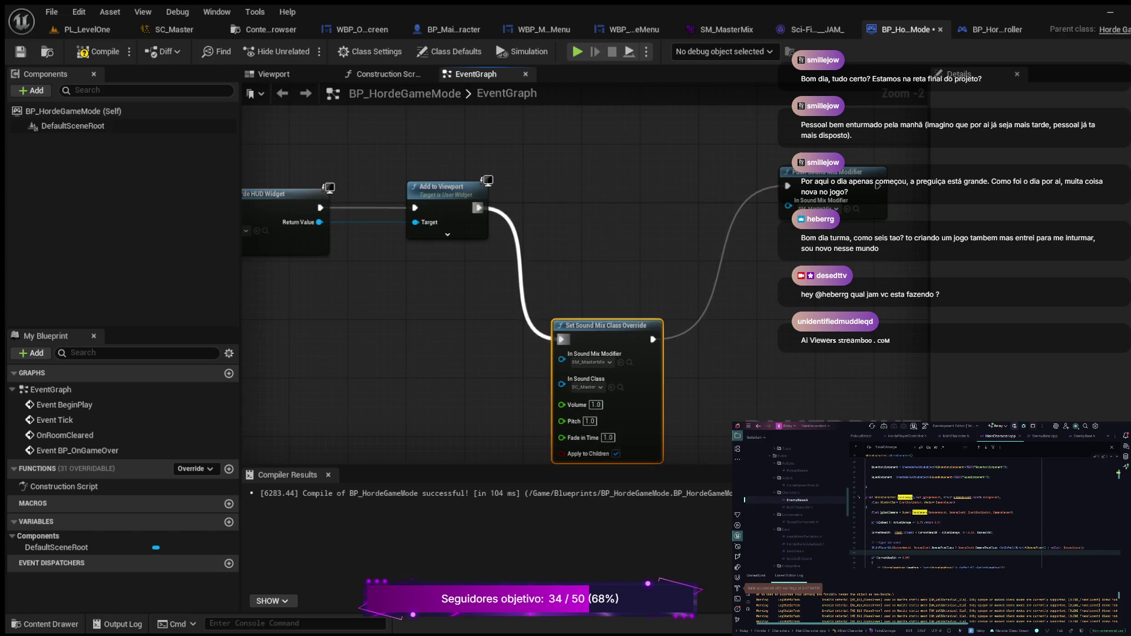
key("ctrl+z")
key("ctrl+z")
key("ctrl+z")
key("ctrl+z")
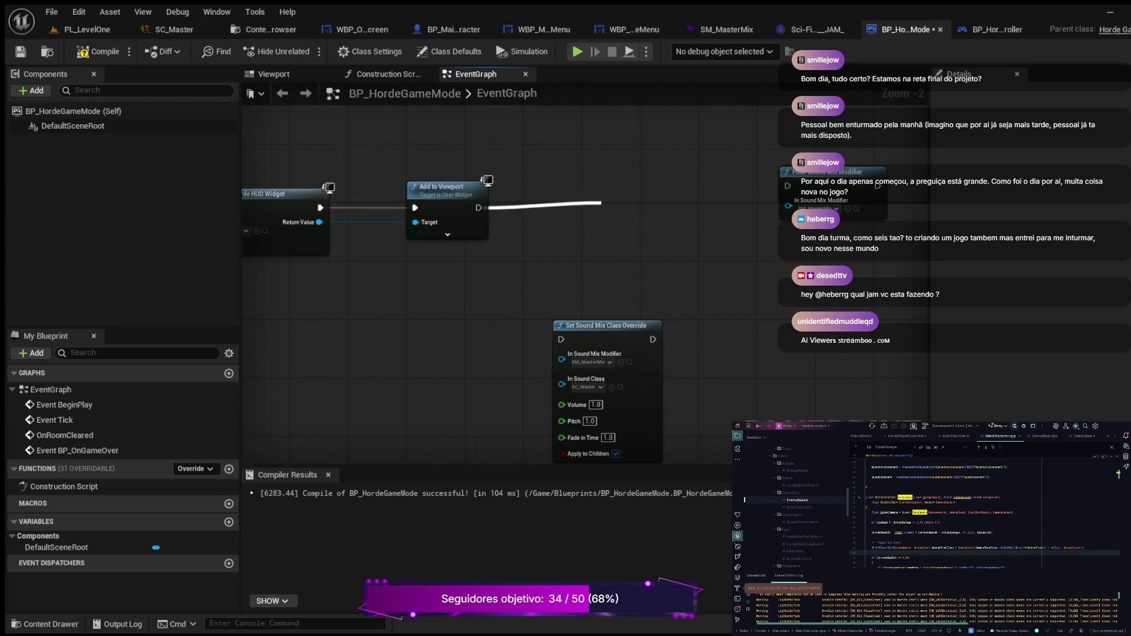
left_click(99, 51)
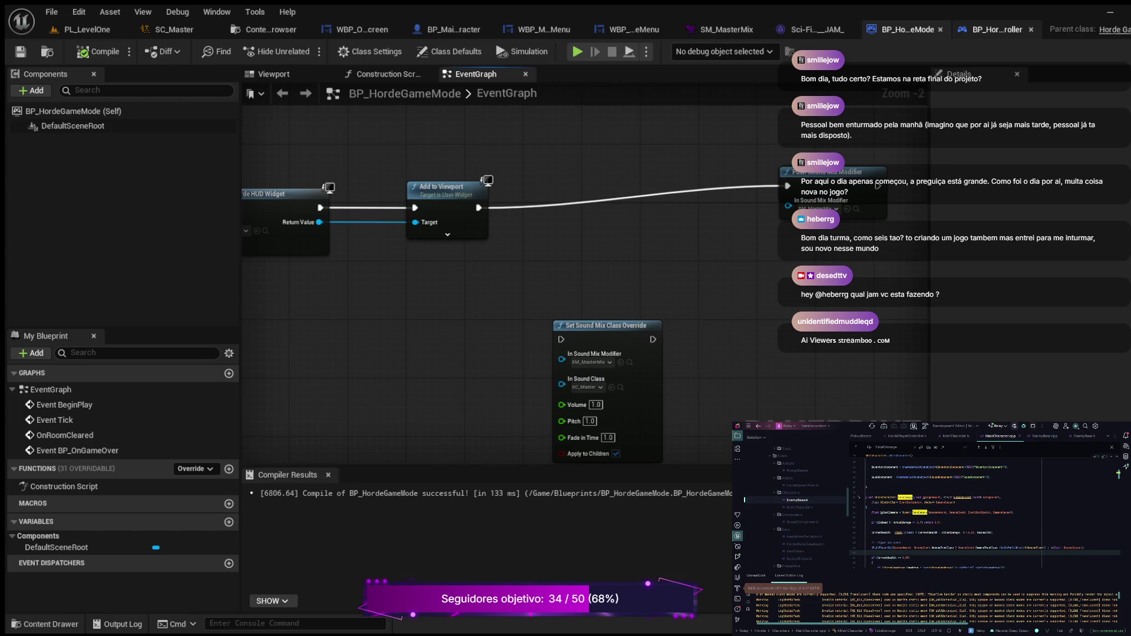
left_click(996, 30)
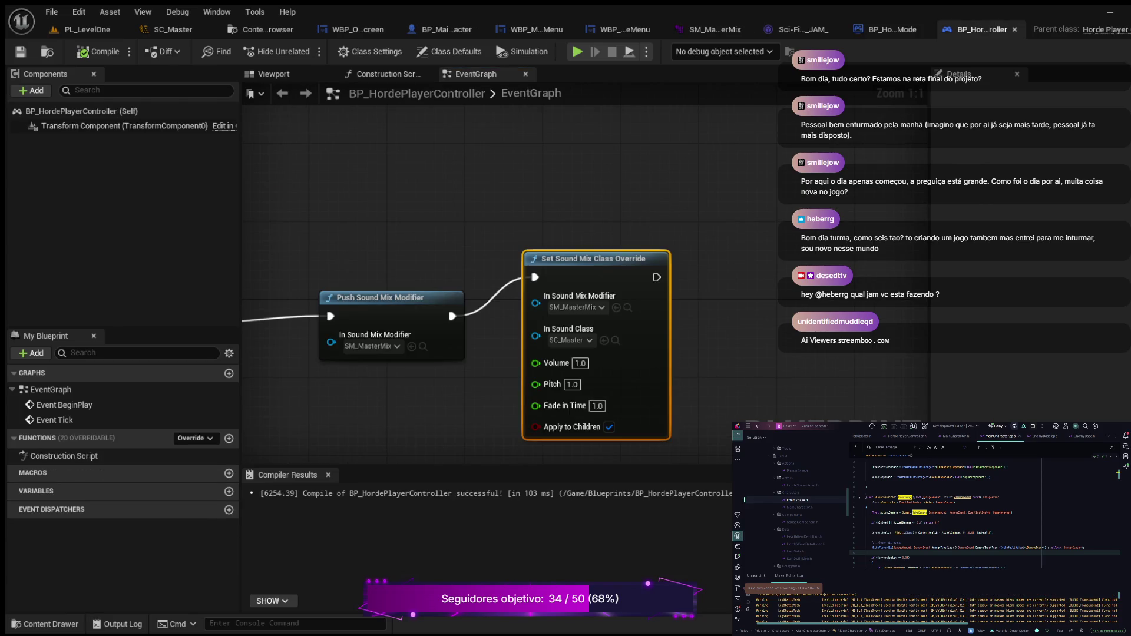
Break BP_HordePlayerController's wire into Set Sound Mix Class Override and compile it.
left_click(535, 277, "alt")
left_click(97, 51)
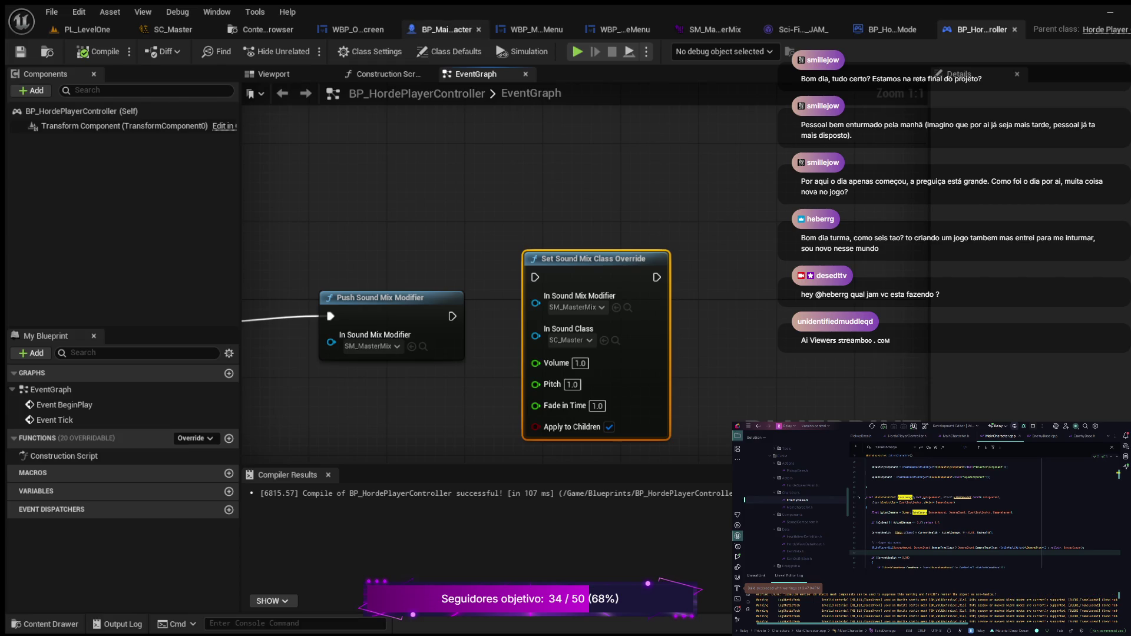
left_click(447, 29)
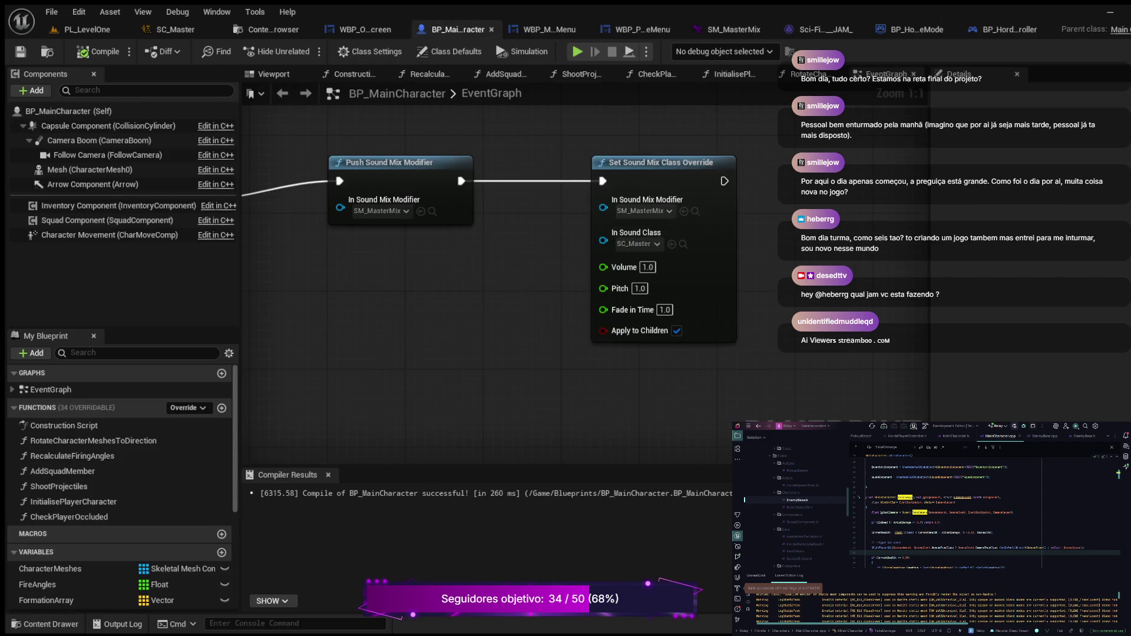
Unwire BP_MainCharacter's Set Sound Mix Class Override, compile, and test the result in a play session.
left_click(518, 181, "alt")
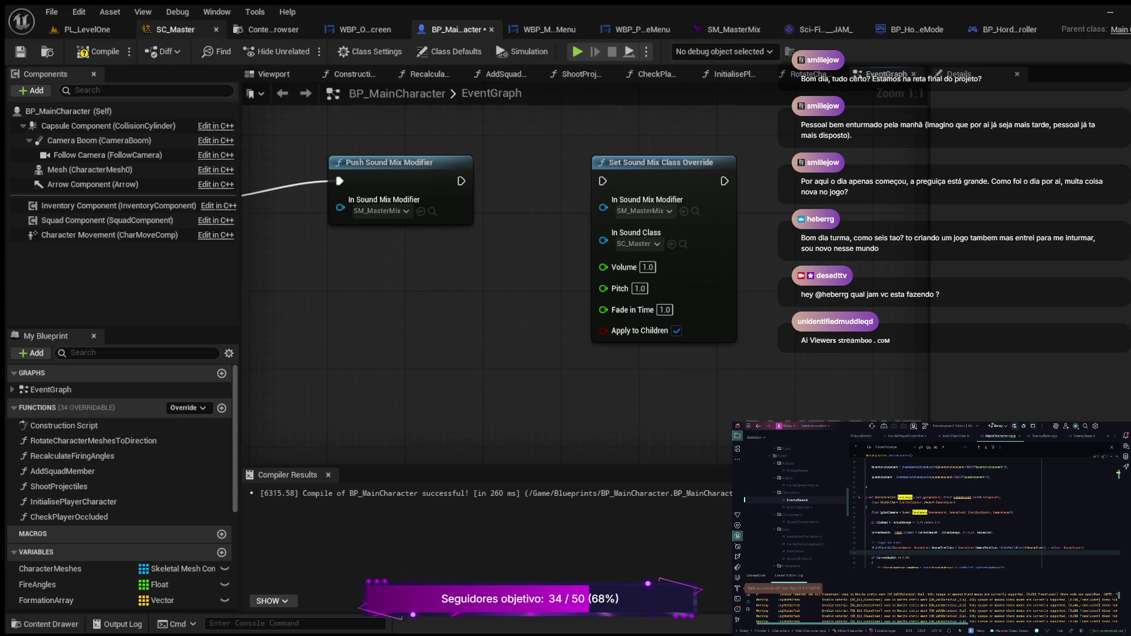
left_click(100, 51)
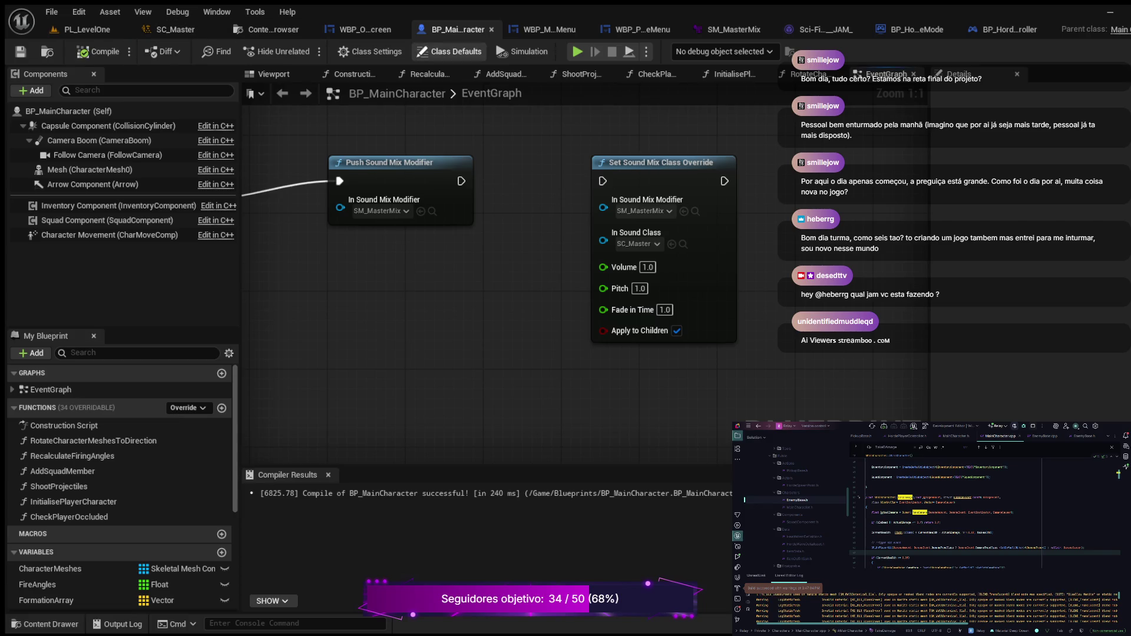
left_click(577, 52)
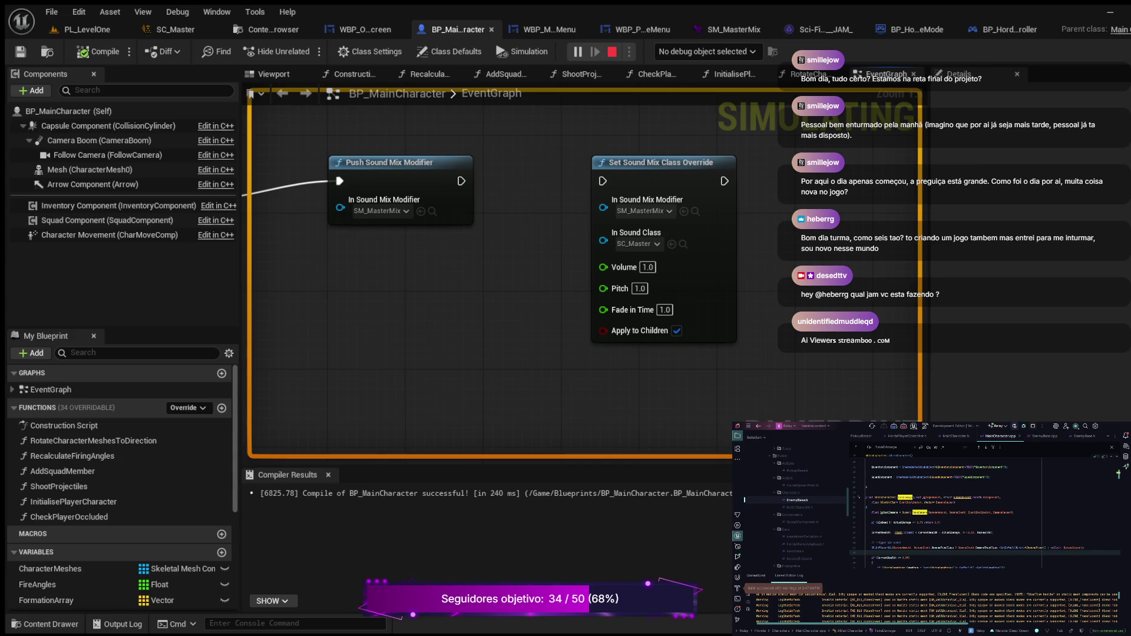
key("Escape")
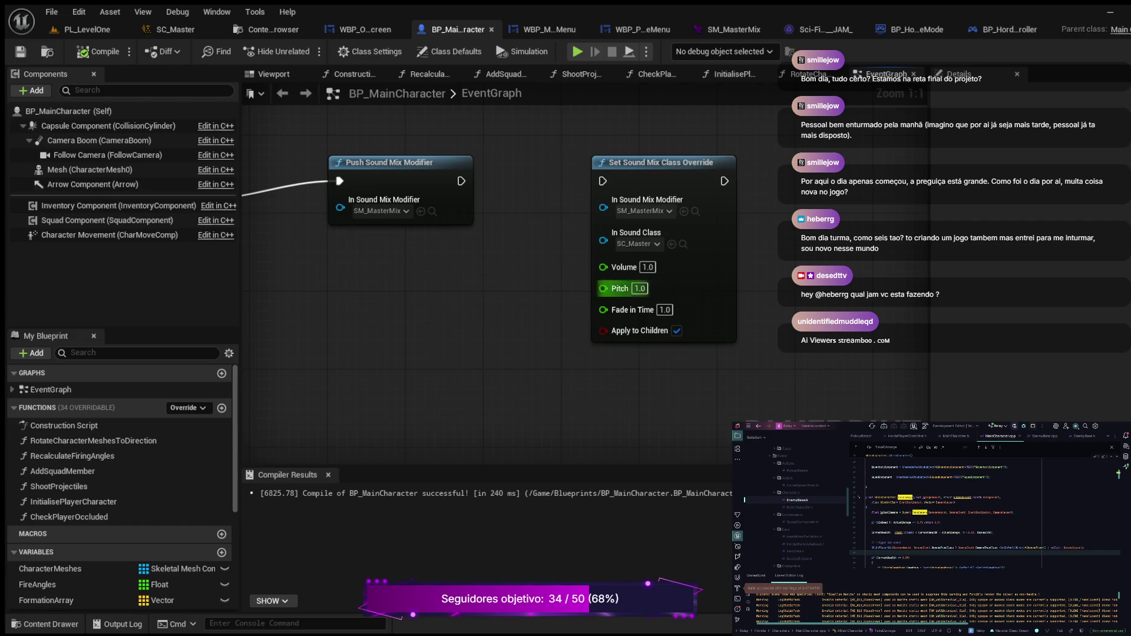
left_click(824, 29)
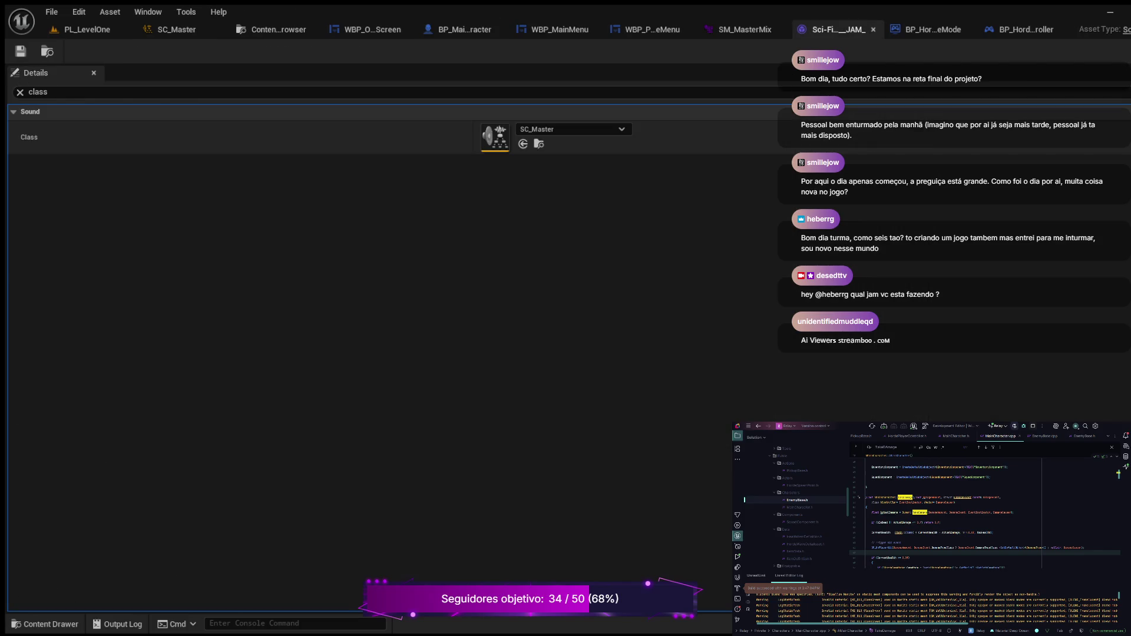
Locate SC_Master and browse through all of the music asset's sound properties.
left_click(539, 144)
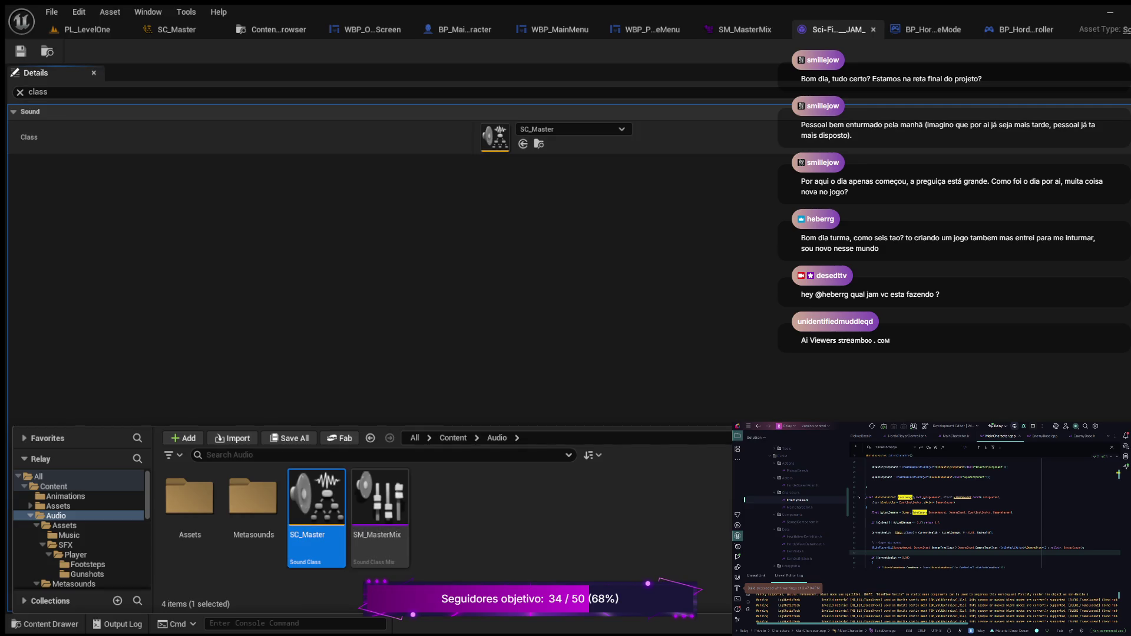
left_click(19, 92)
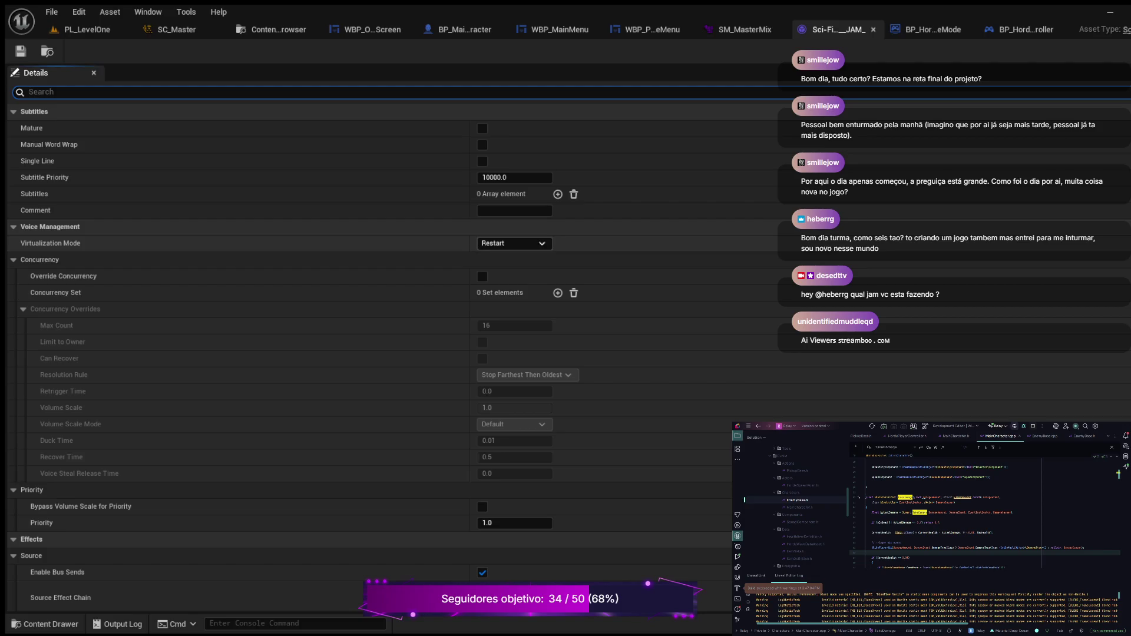
scroll(235, 391, "down", 2)
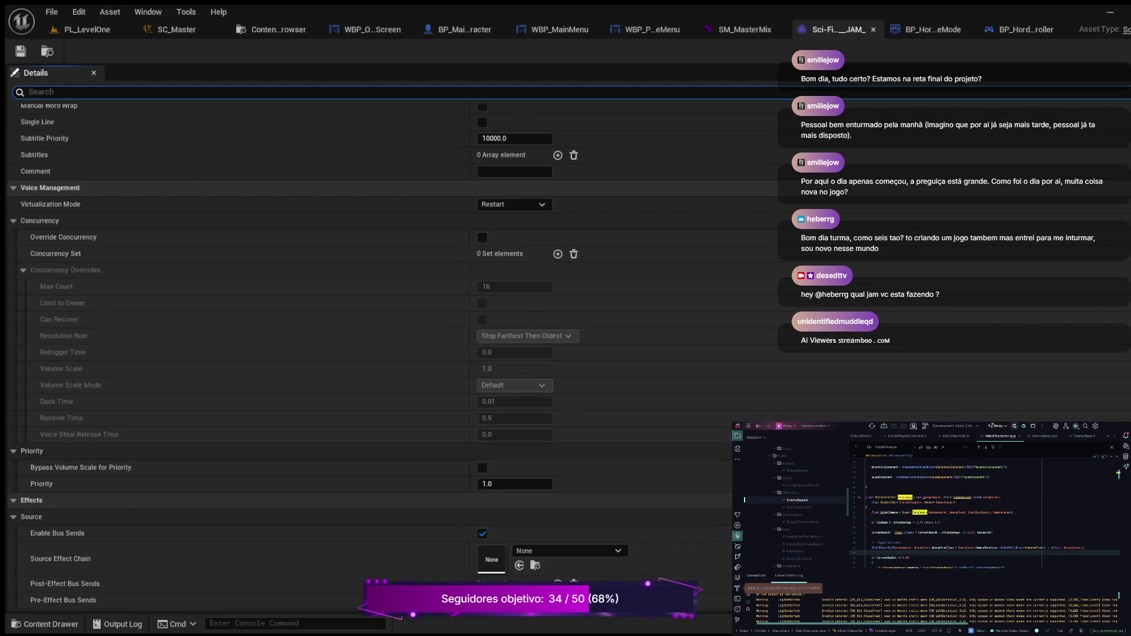
scroll(235, 391, "up", 2)
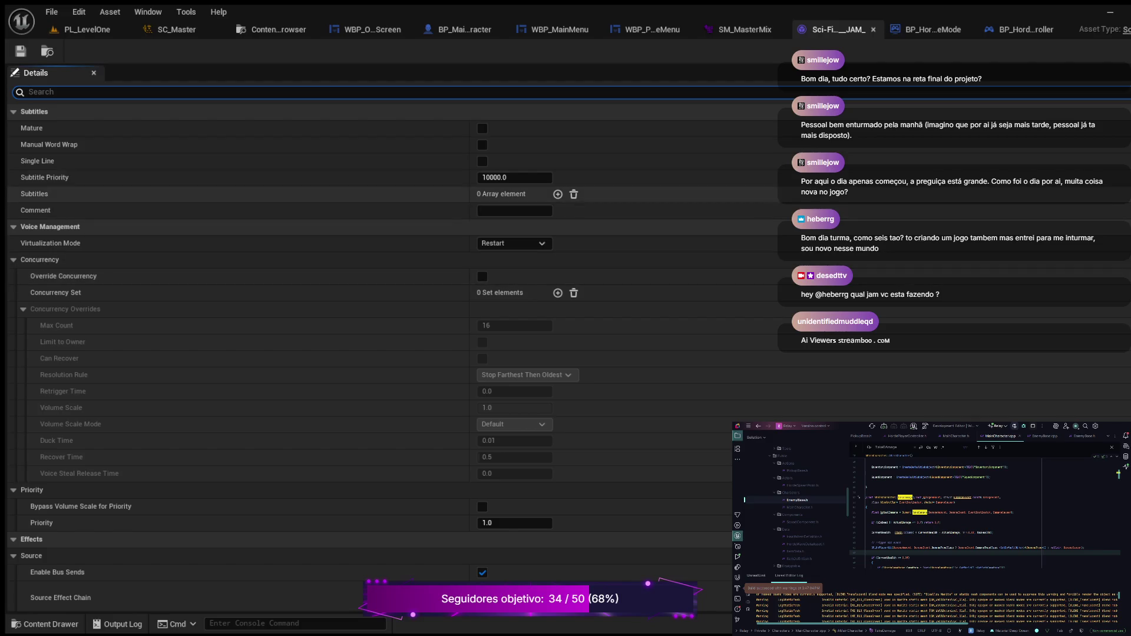
scroll(236, 360, "down", 2)
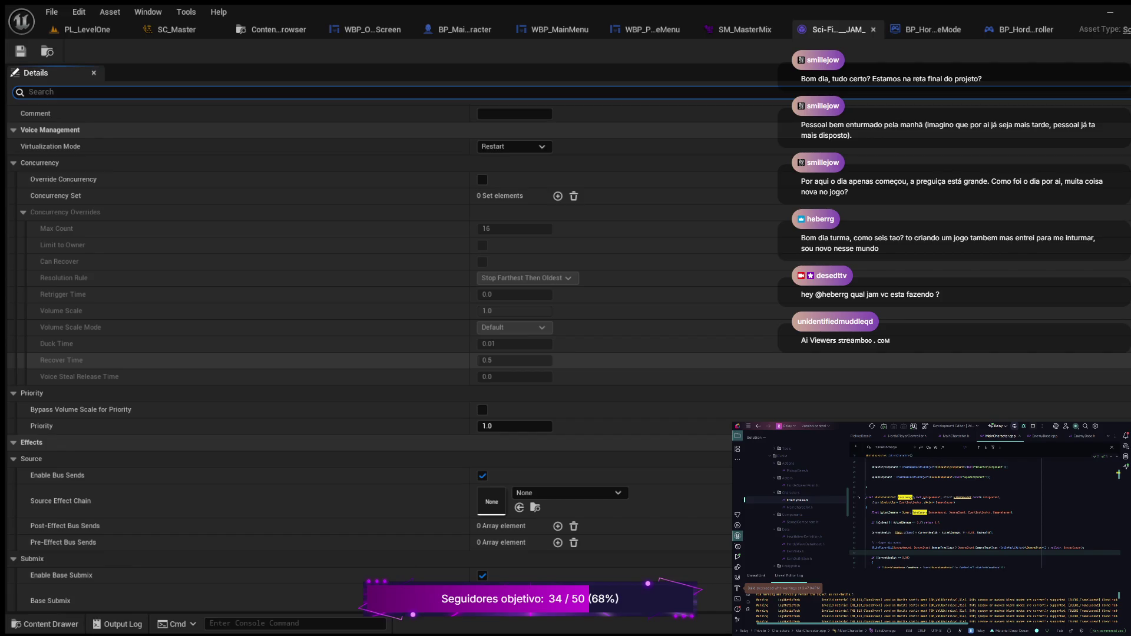
scroll(235, 360, "up", 2)
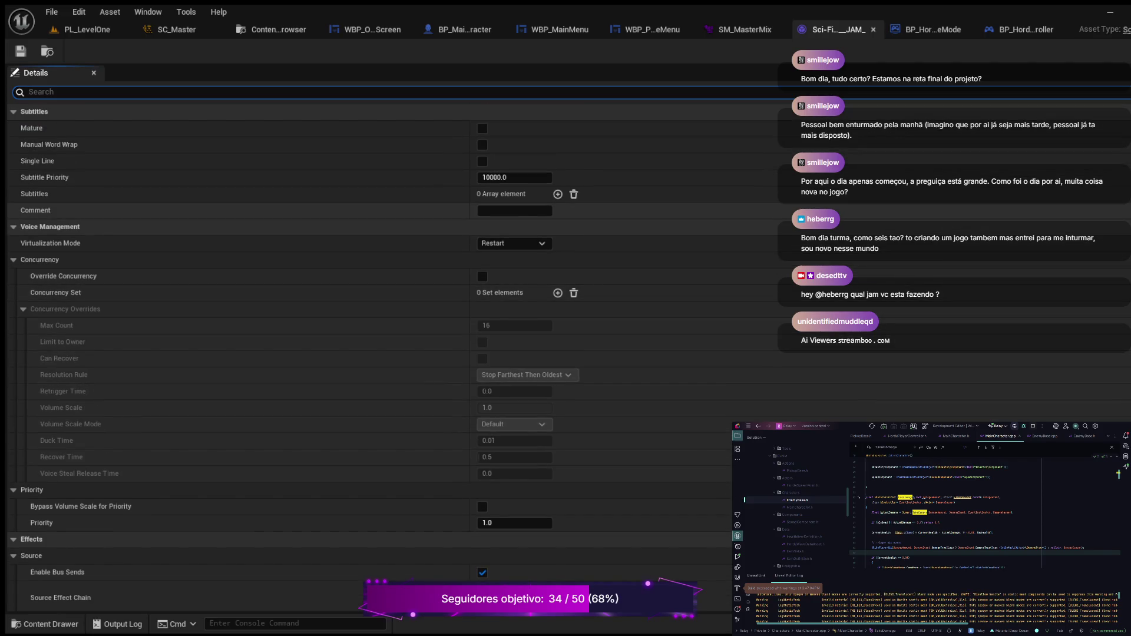
Filter the music asset's Details by 'class' and open its assigned SC_Master sound class.
type("class")
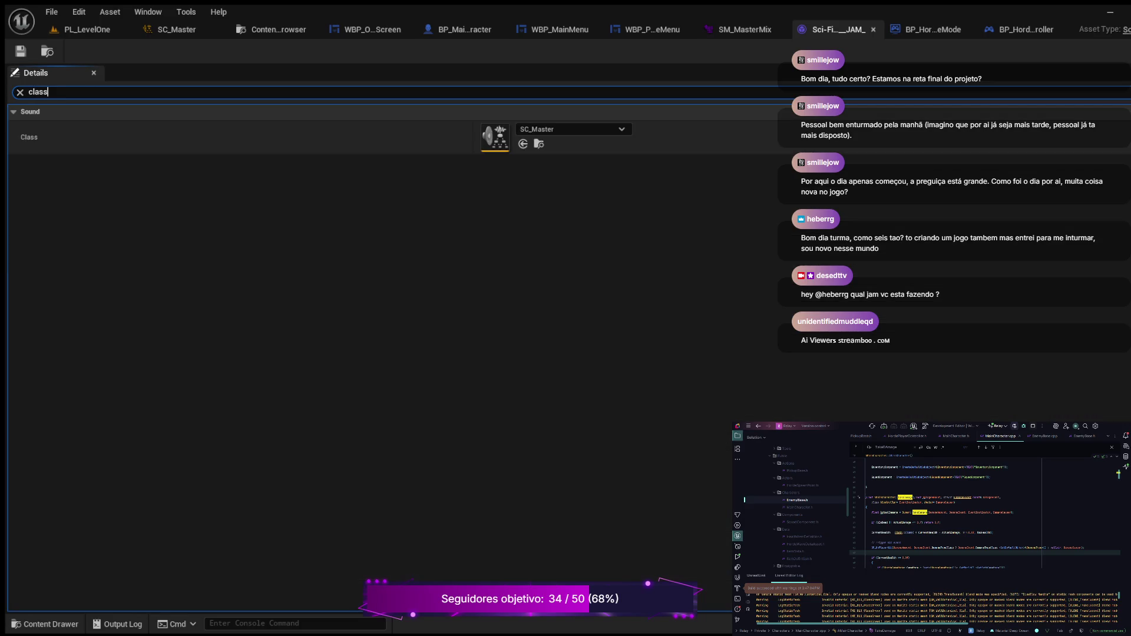
left_click(538, 143)
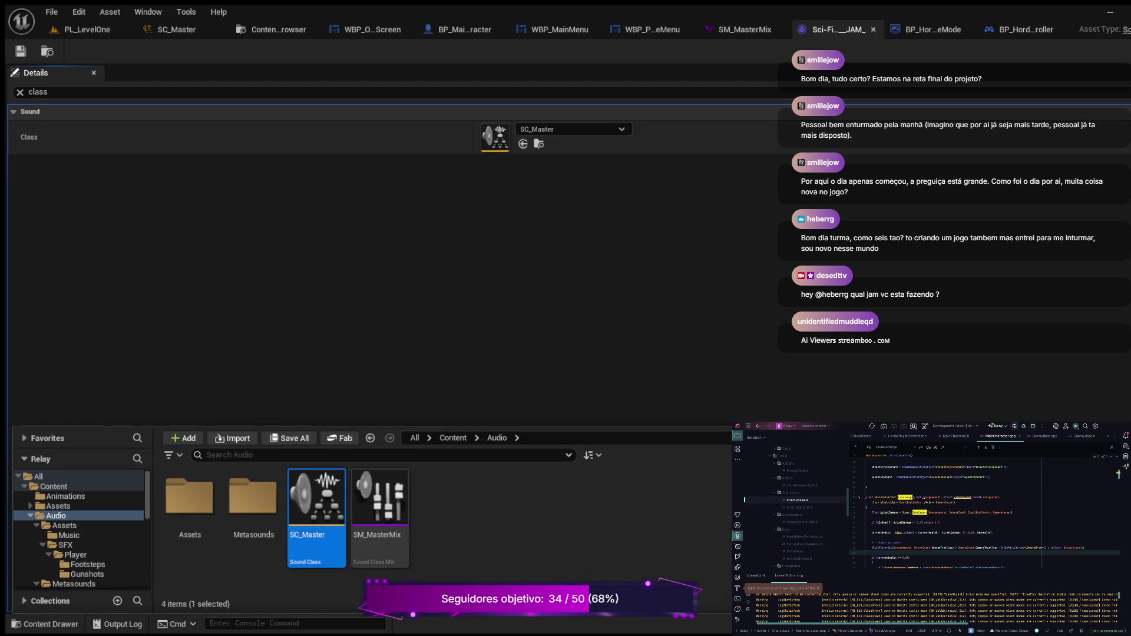
double_click(317, 501)
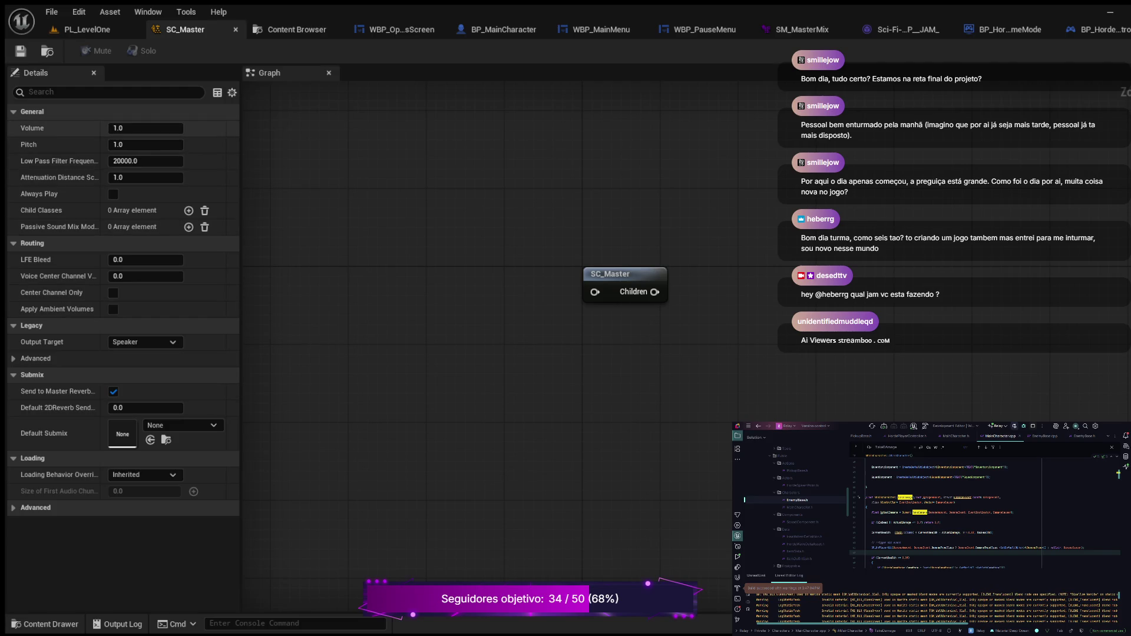
Set SC_Master's Volume to 0.0 and save the sound class.
left_click(146, 127)
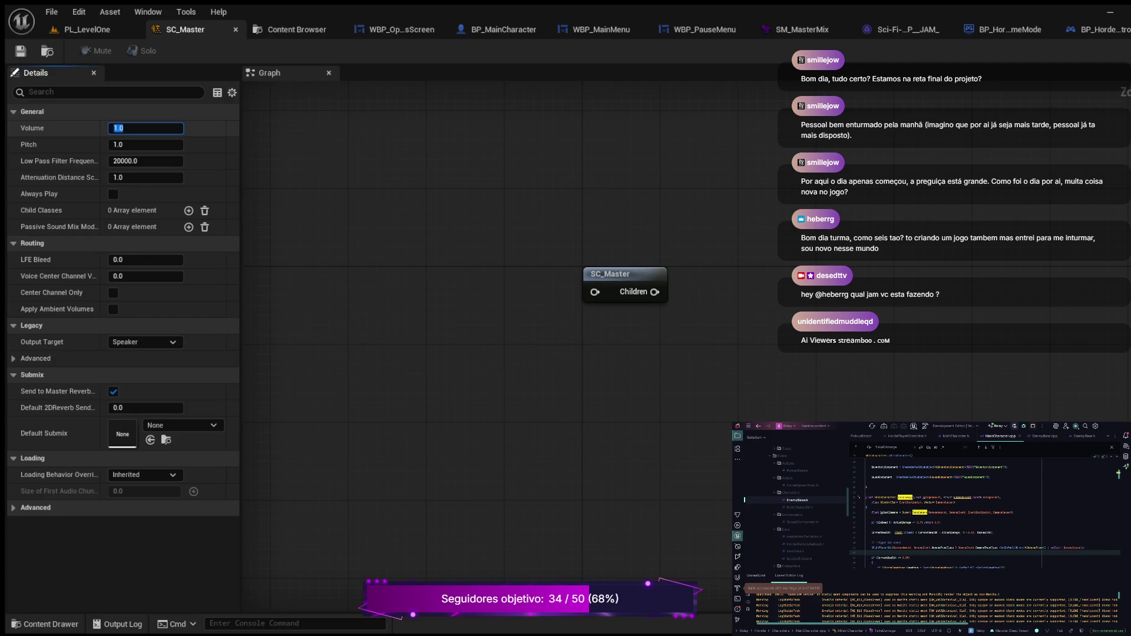
type("0")
key("Return")
left_click(20, 51)
Play-test PL_LevelOne, opening the in-game Options screen to check the silenced music.
left_click(82, 30)
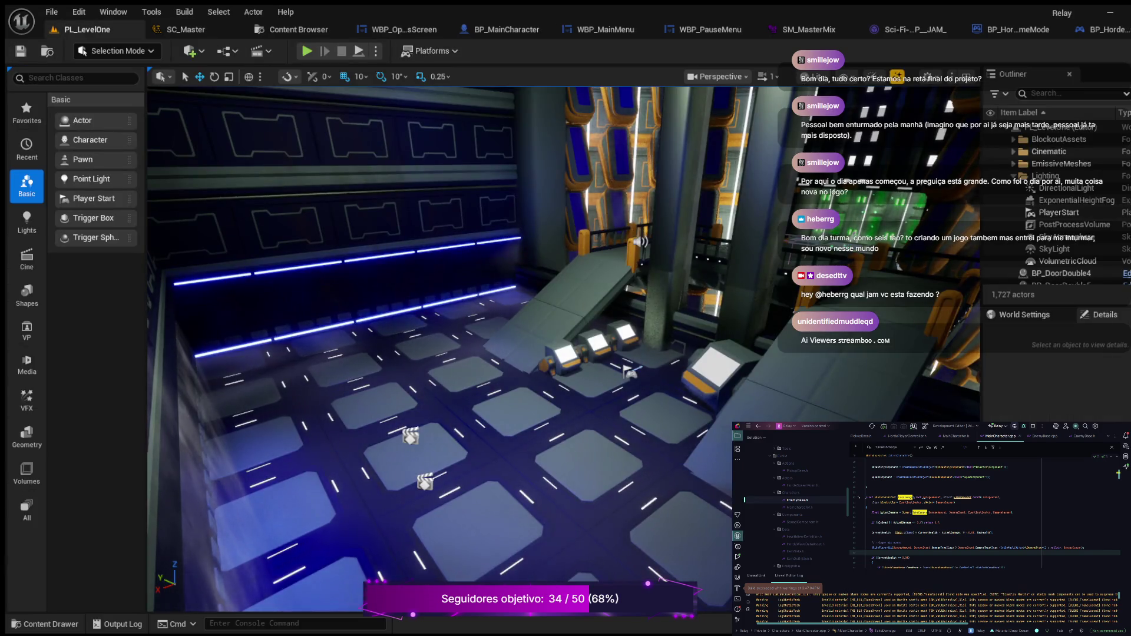
left_click(307, 51)
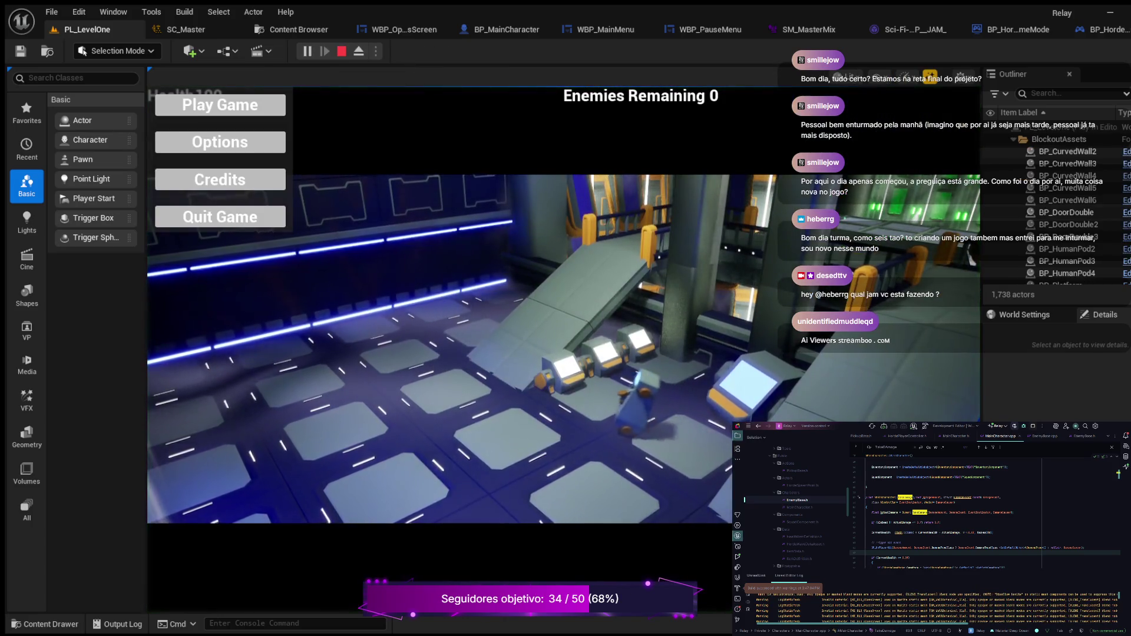
key("a")
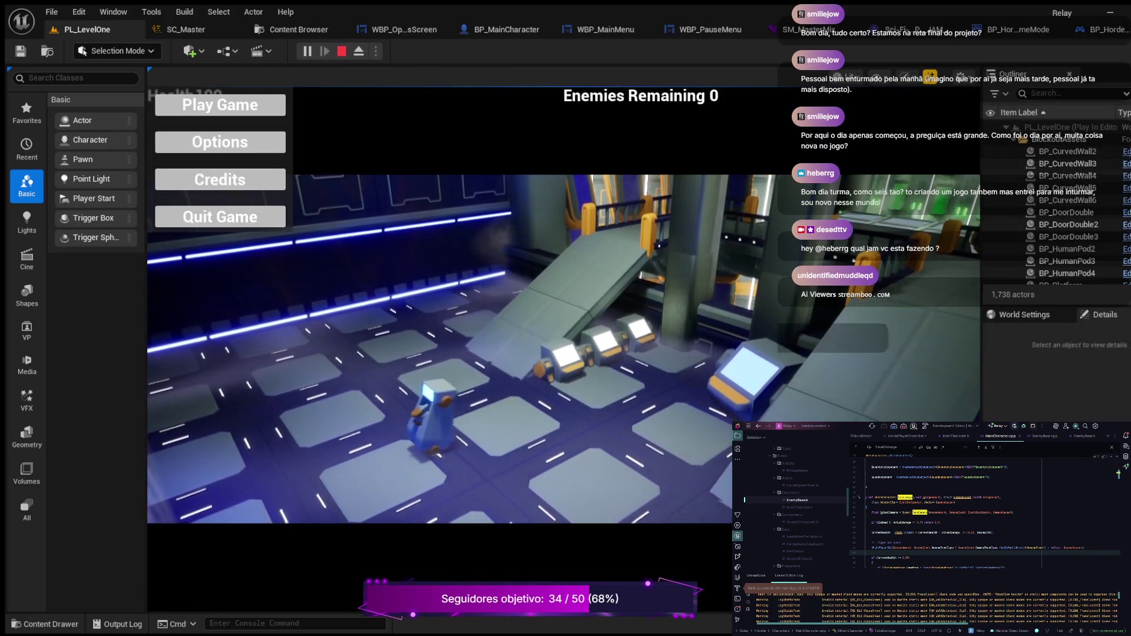
left_click(220, 142)
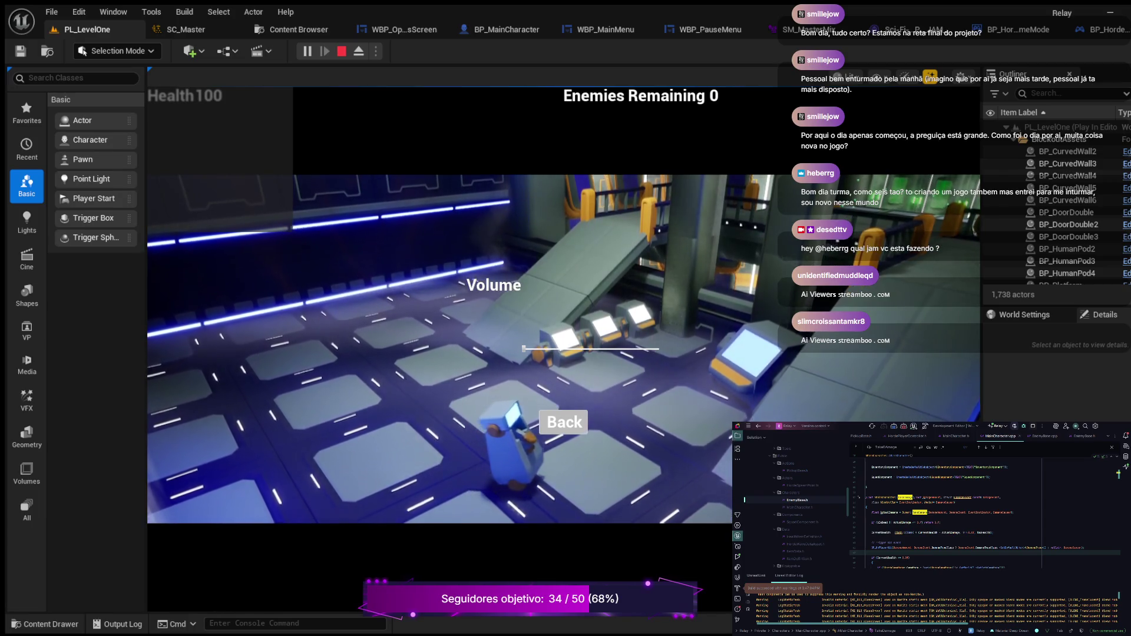
key("d")
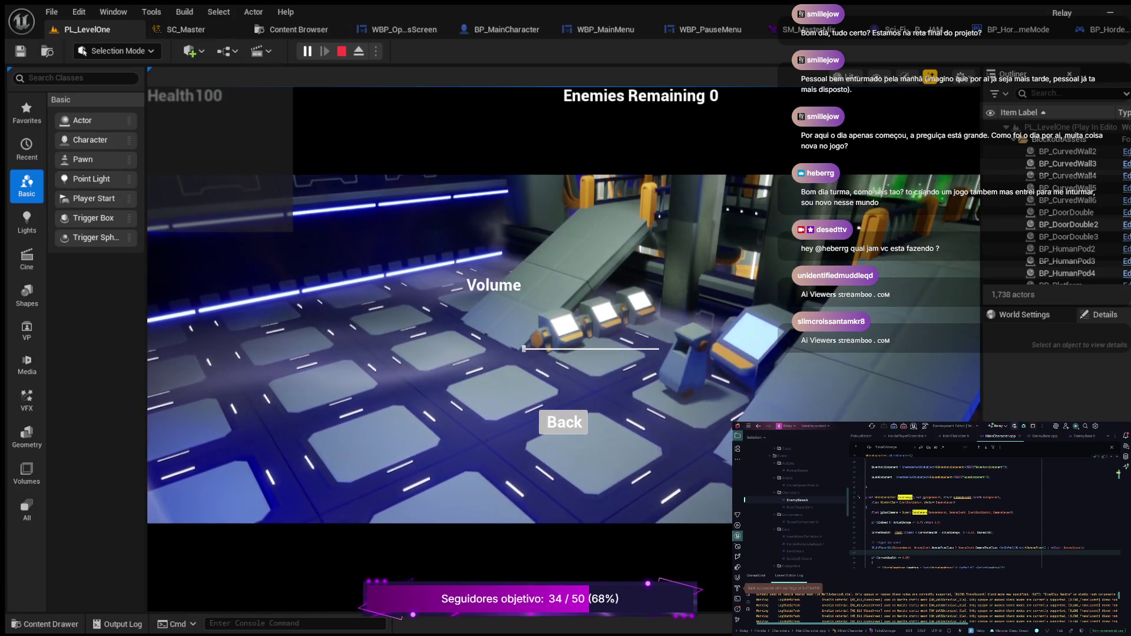
left_click(341, 51)
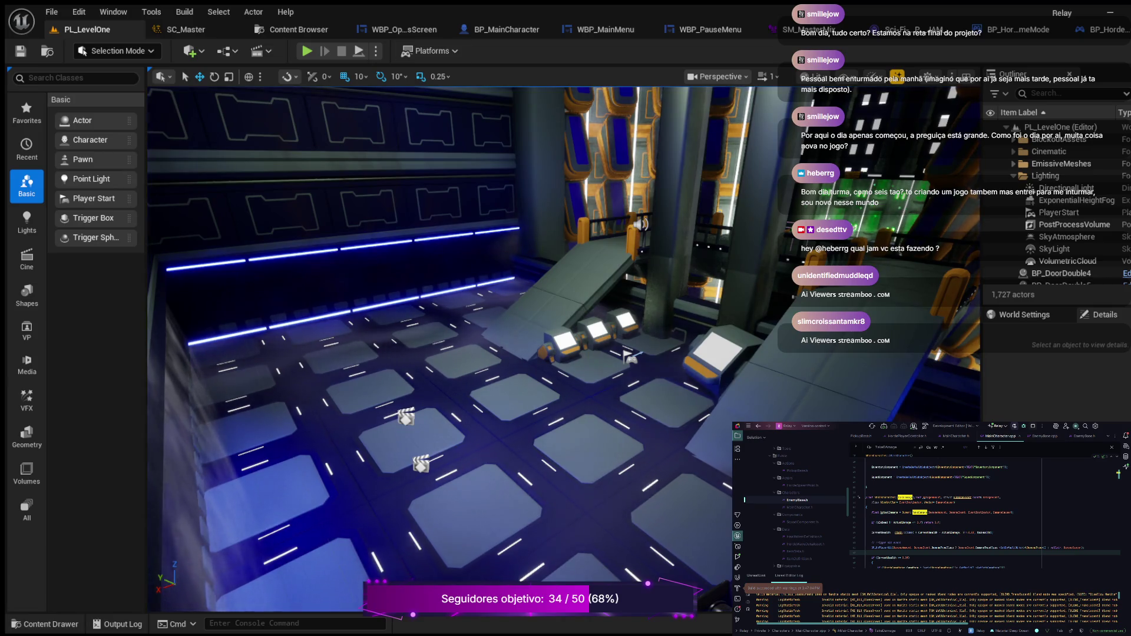
Restore SC_Master's Volume to 1.0 and save it.
left_click(185, 30)
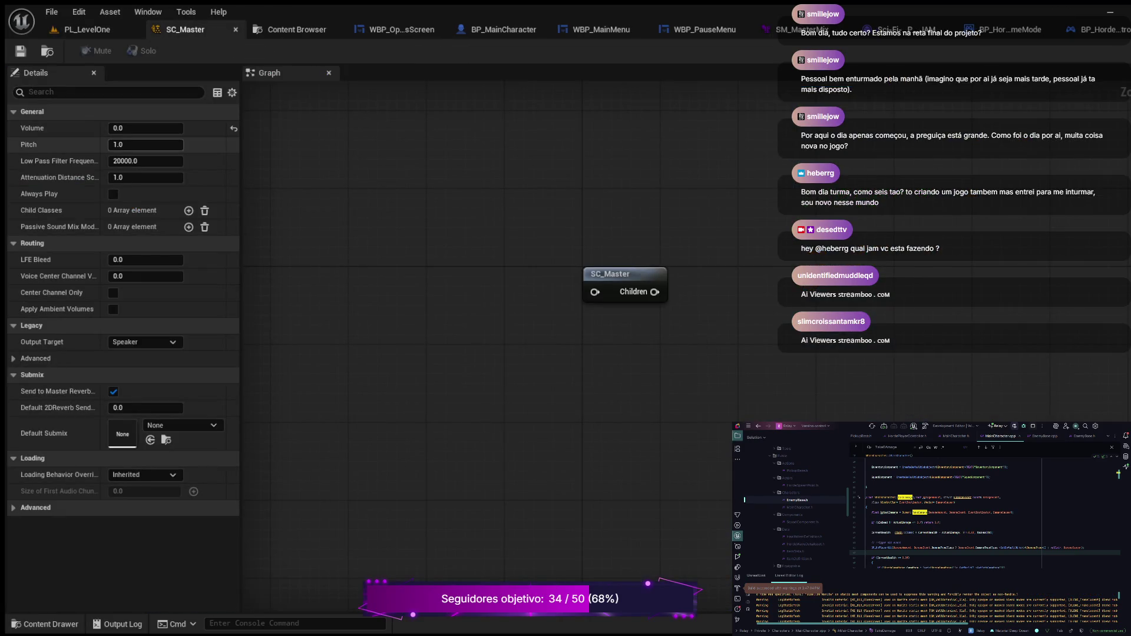
left_click(146, 128)
type("1")
key("Return")
key("ctrl+s")
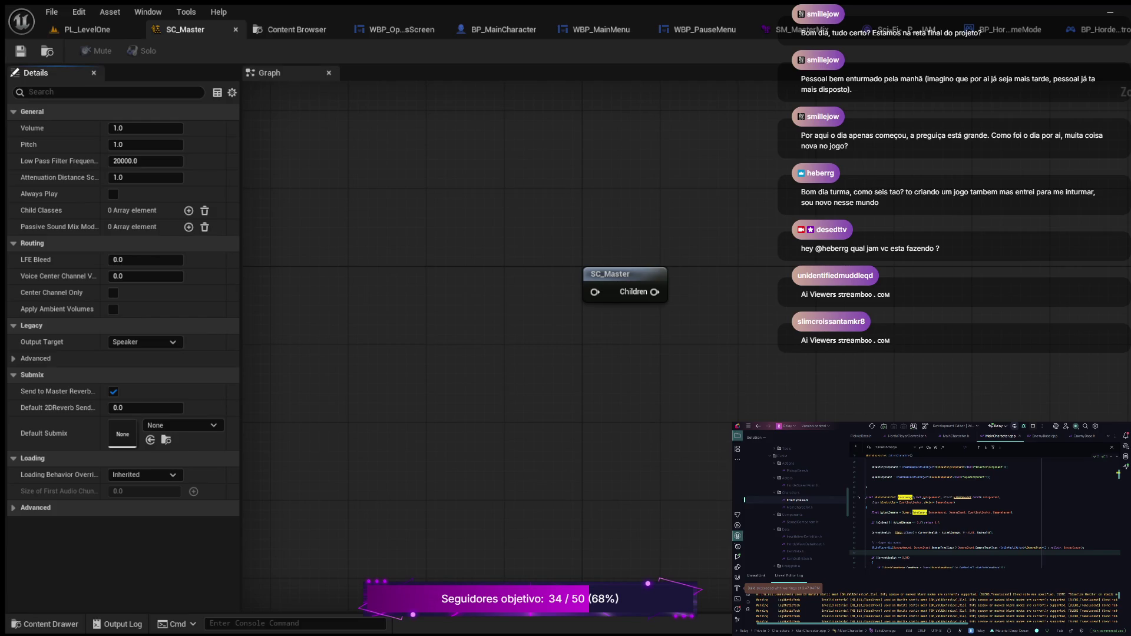
left_click(789, 29)
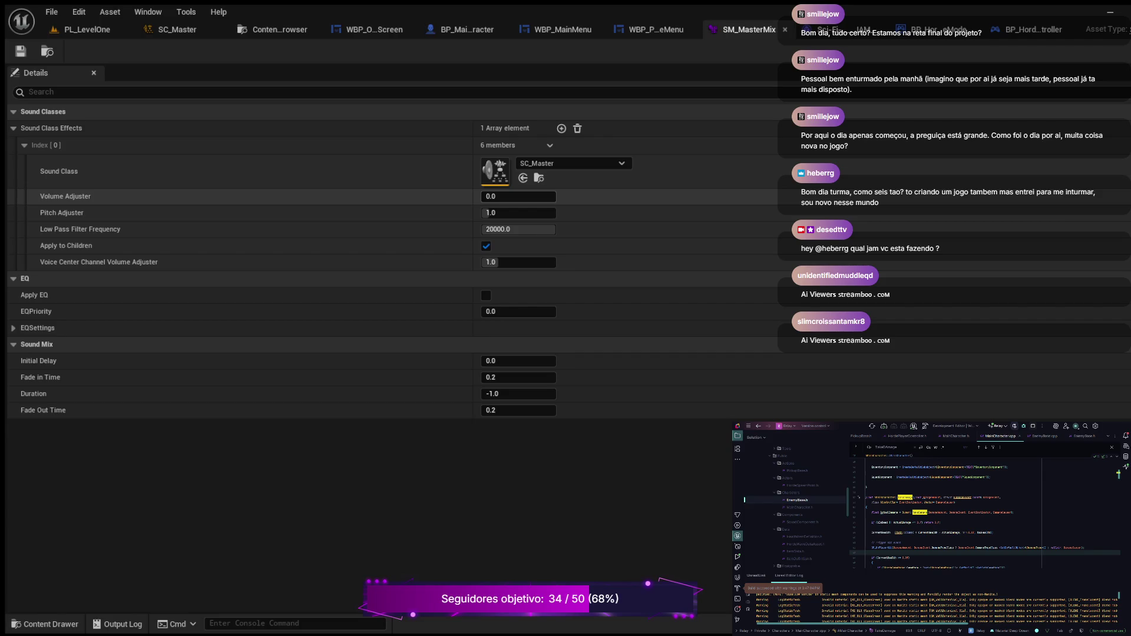
Set SC_Master's Volume Adjuster in SM_MasterMix to 1.0 and save the mix.
left_click(519, 196)
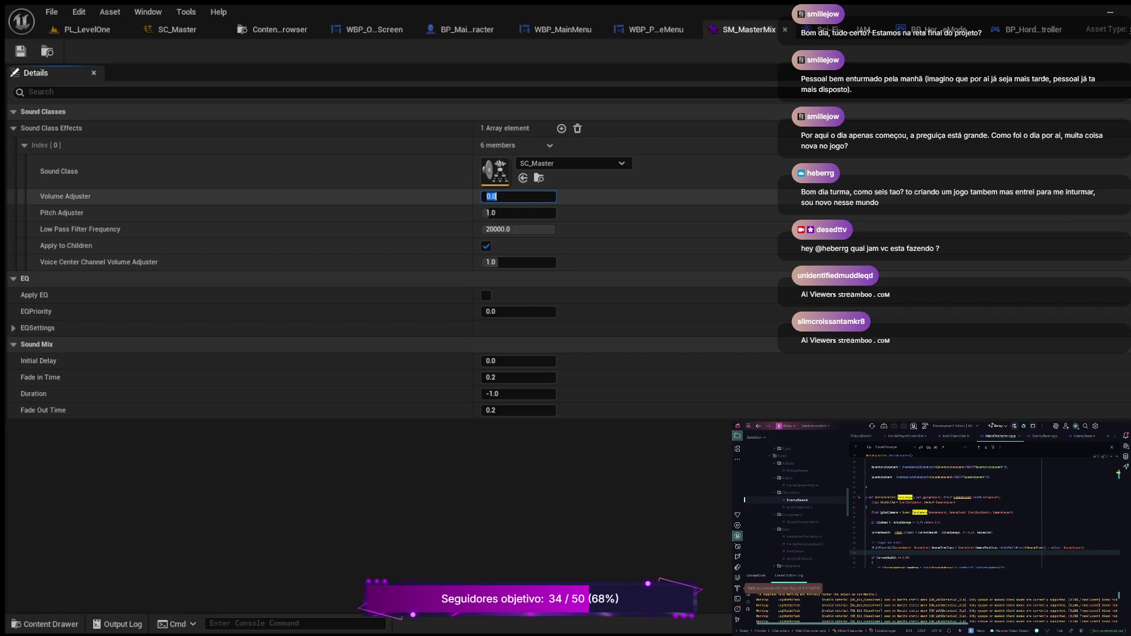
type("1")
key("Return")
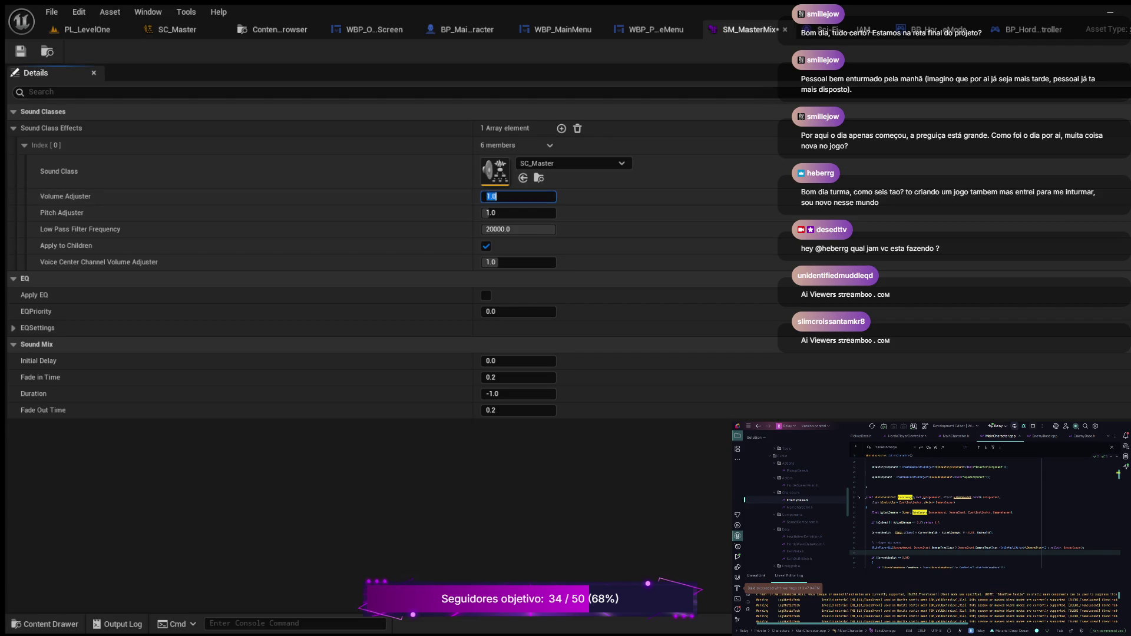
key("ctrl+s")
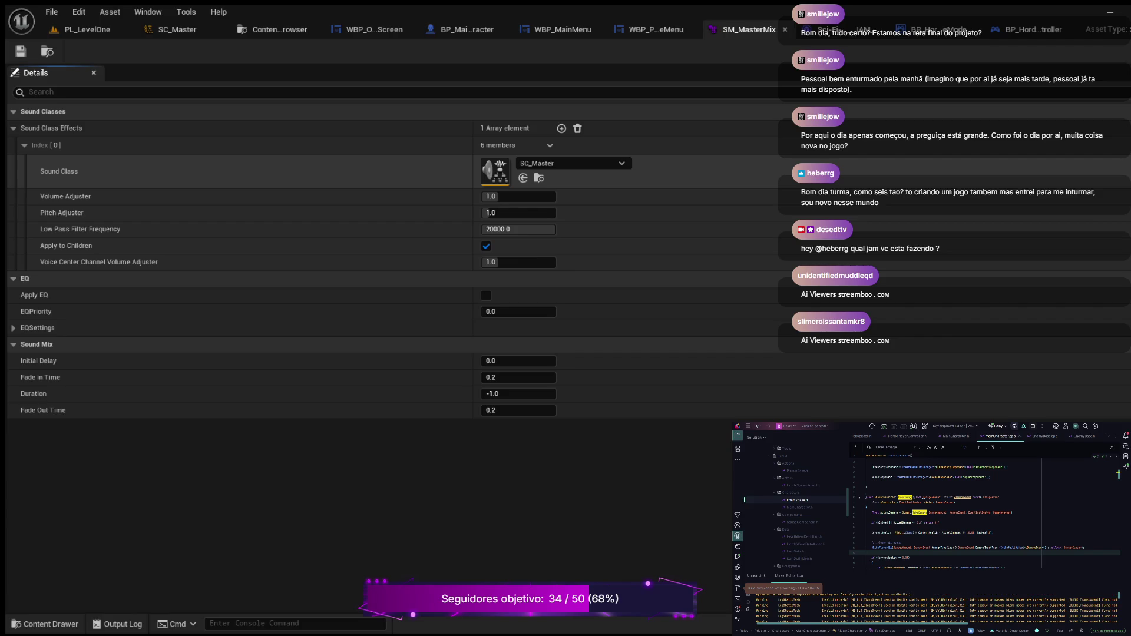
left_click(563, 29)
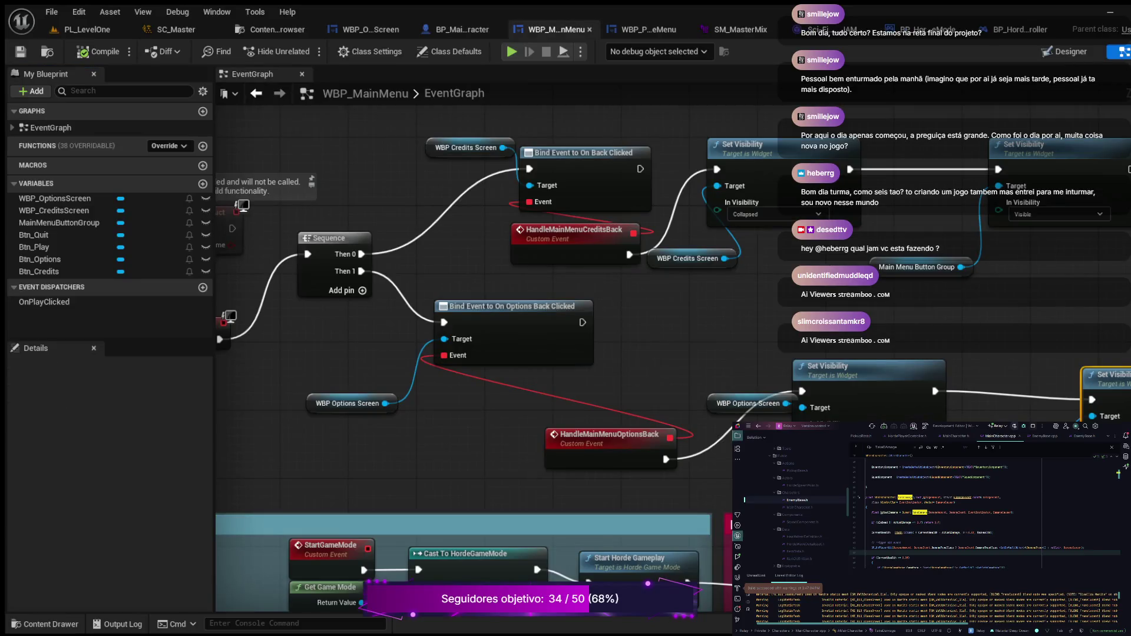
Bring BP_MainCharacter's Push Sound Mix Modifier and Set Sound Mix Class Override nodes into view.
scroll(655, 264, "down", 3)
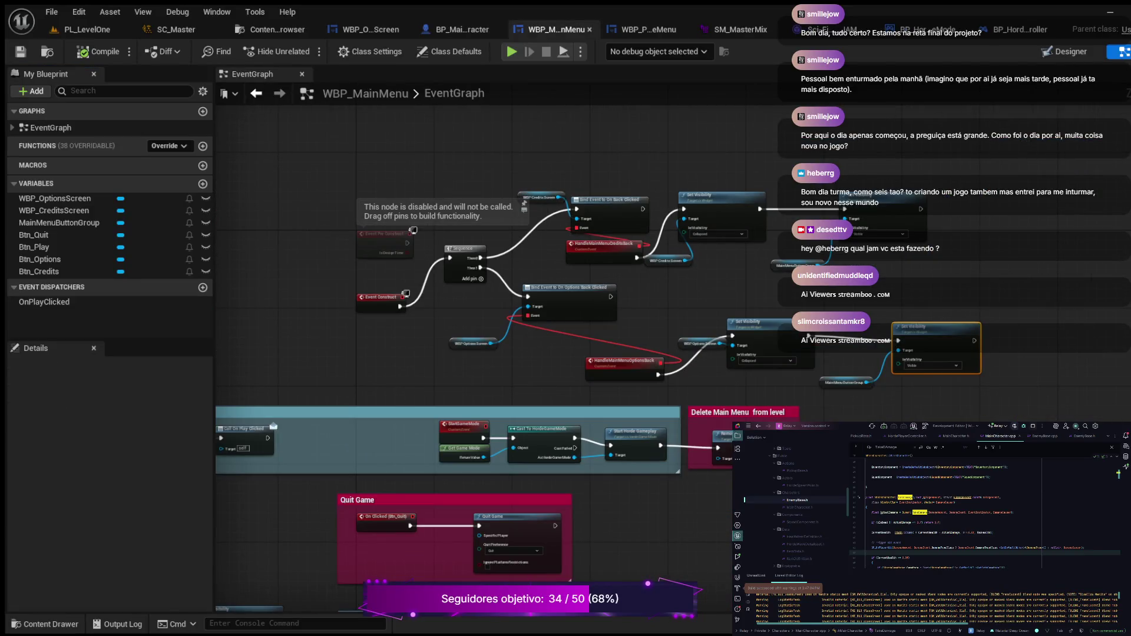
left_click(457, 29)
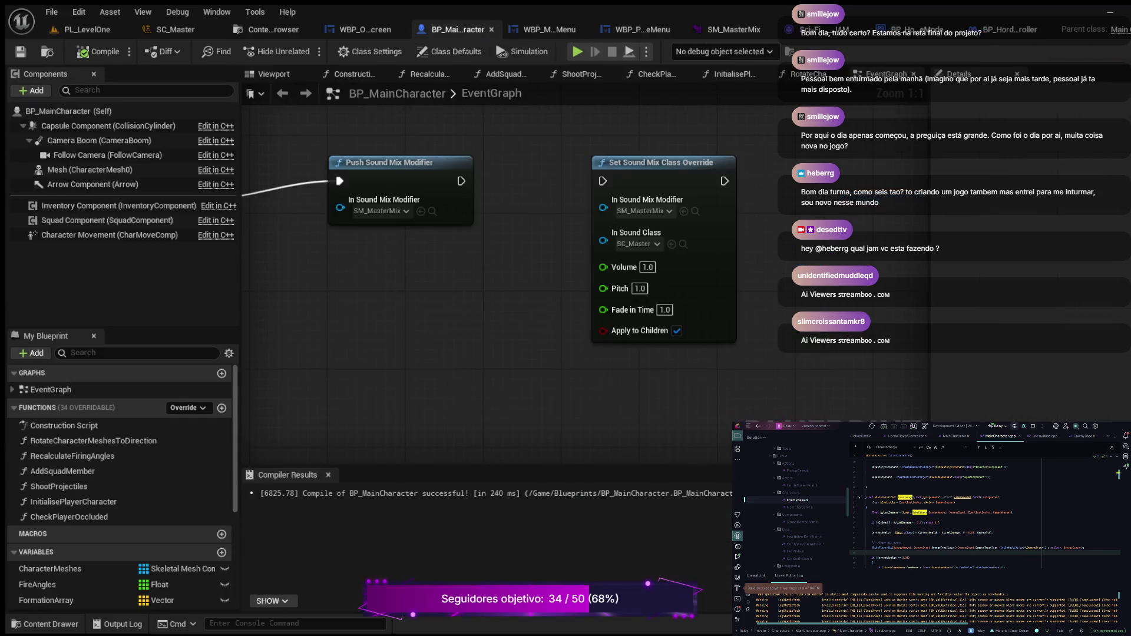
scroll(489, 265, "down", 3)
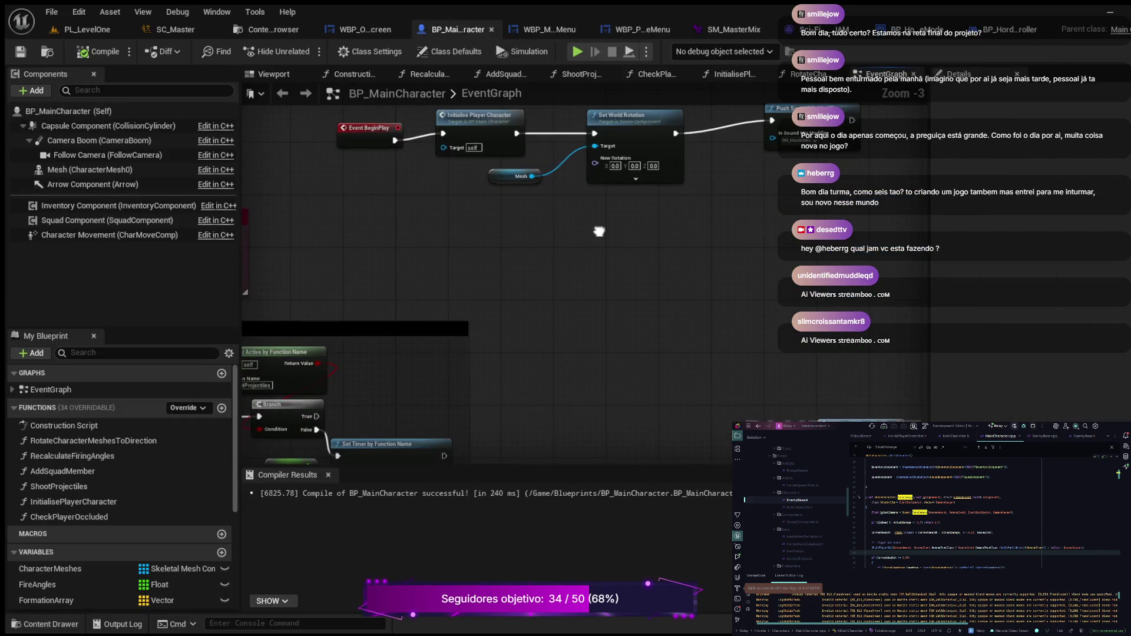
scroll(599, 233, "down", 3)
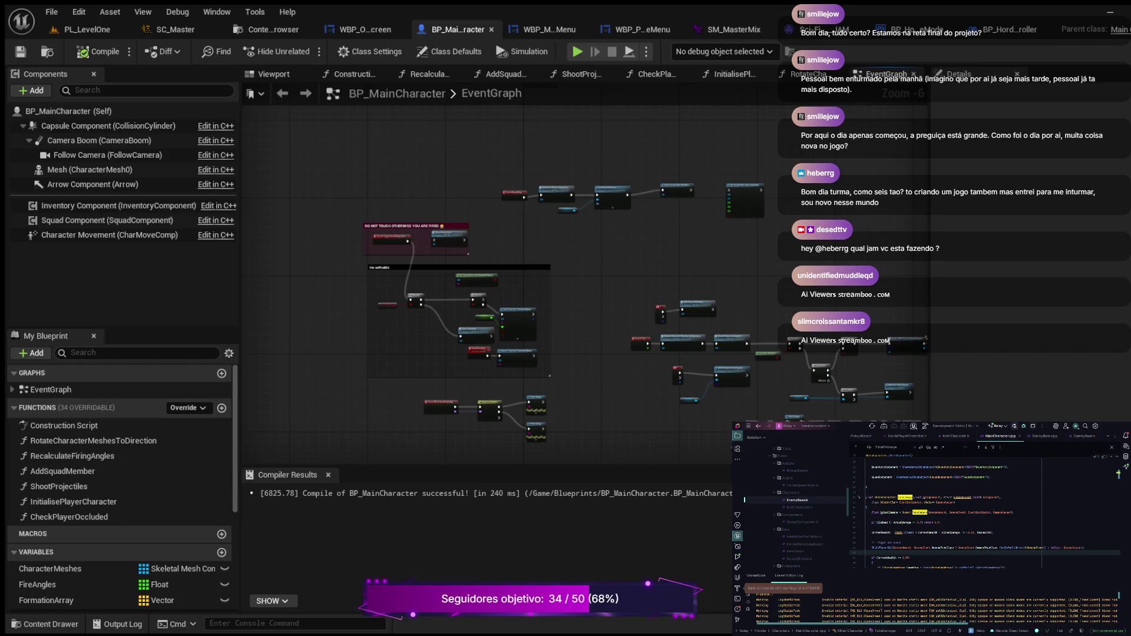
scroll(413, 283, "up", 3)
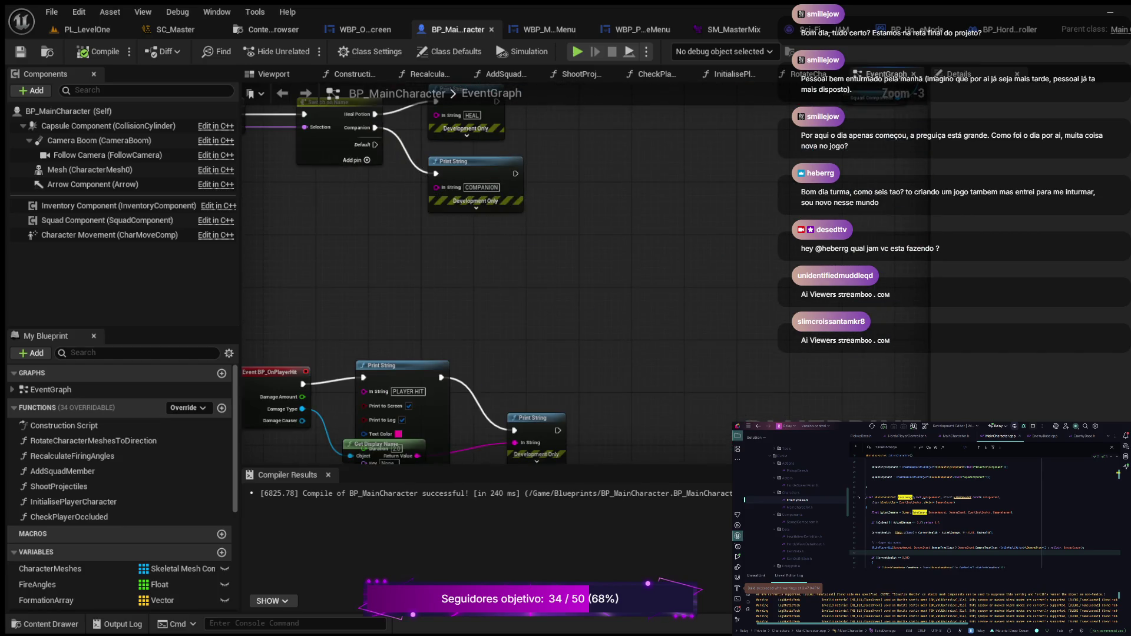
scroll(583, 277, "down", 3)
scroll(678, 330, "up", 5)
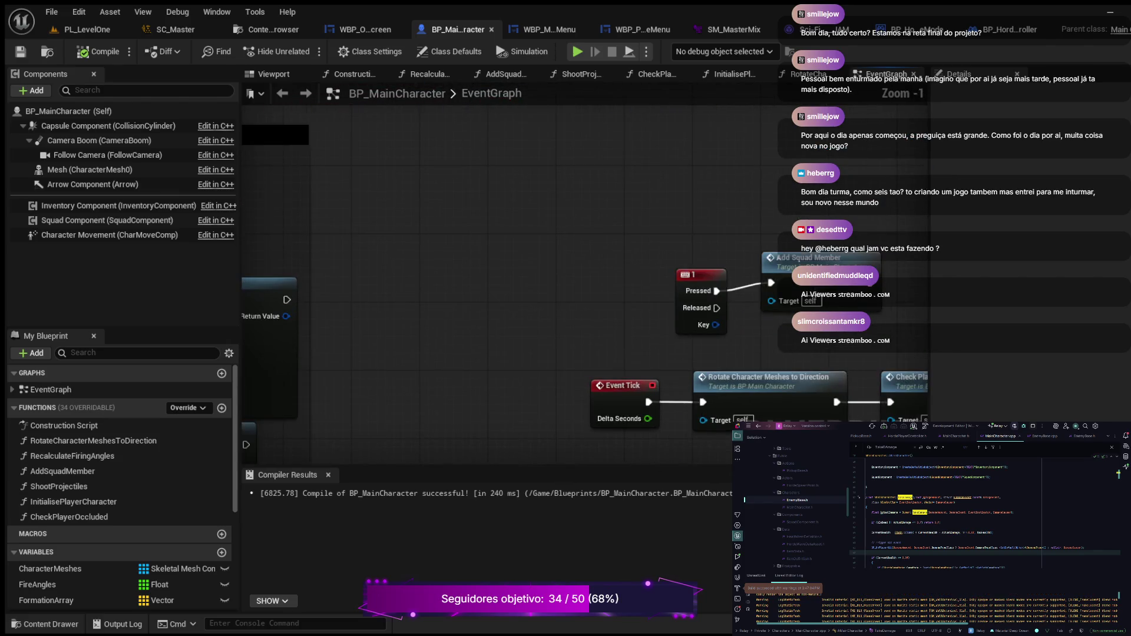
left_click_drag(471, 177, 471, 412)
left_click_drag(471, 235, 567, 341)
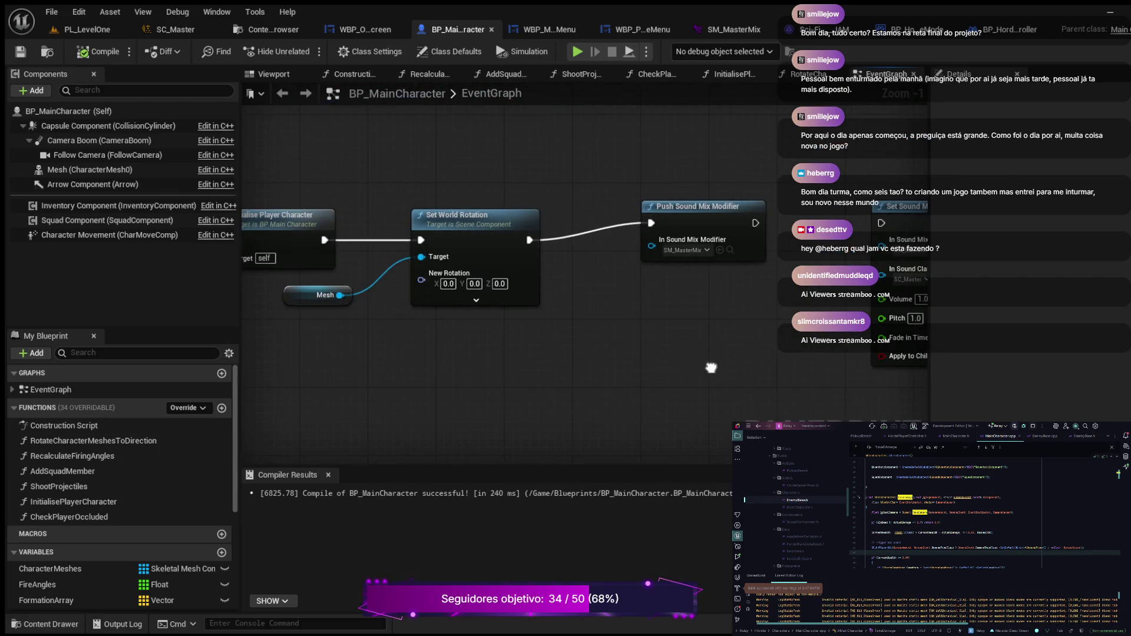
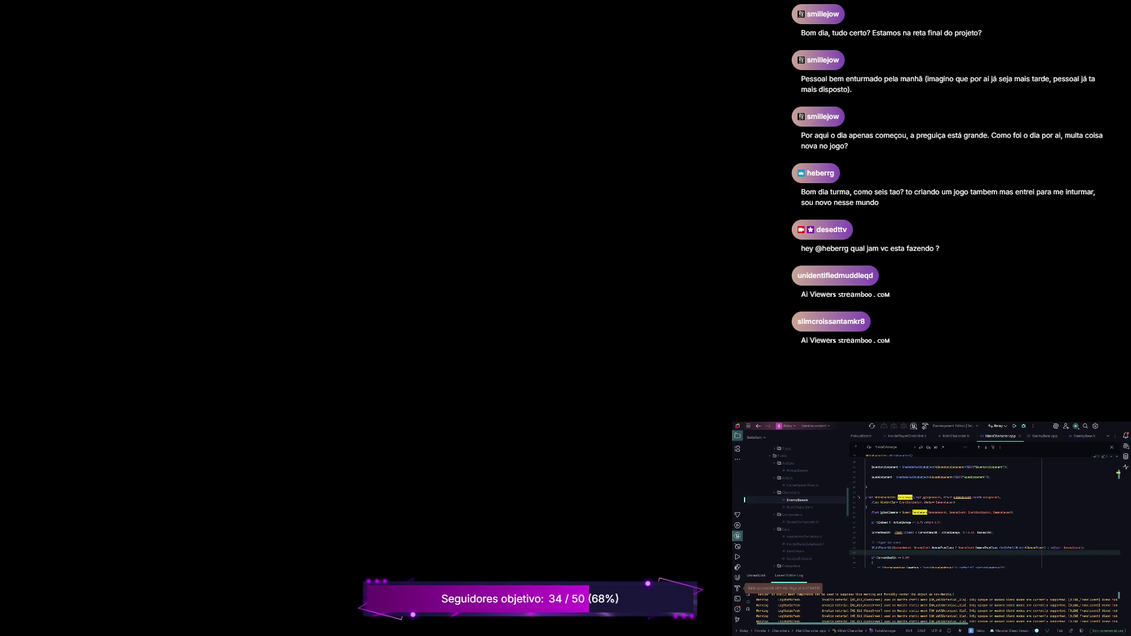
Build the game project from the IDE so PL_LevelOne loads in Unreal Editor.
key("ctrl+shift+b")
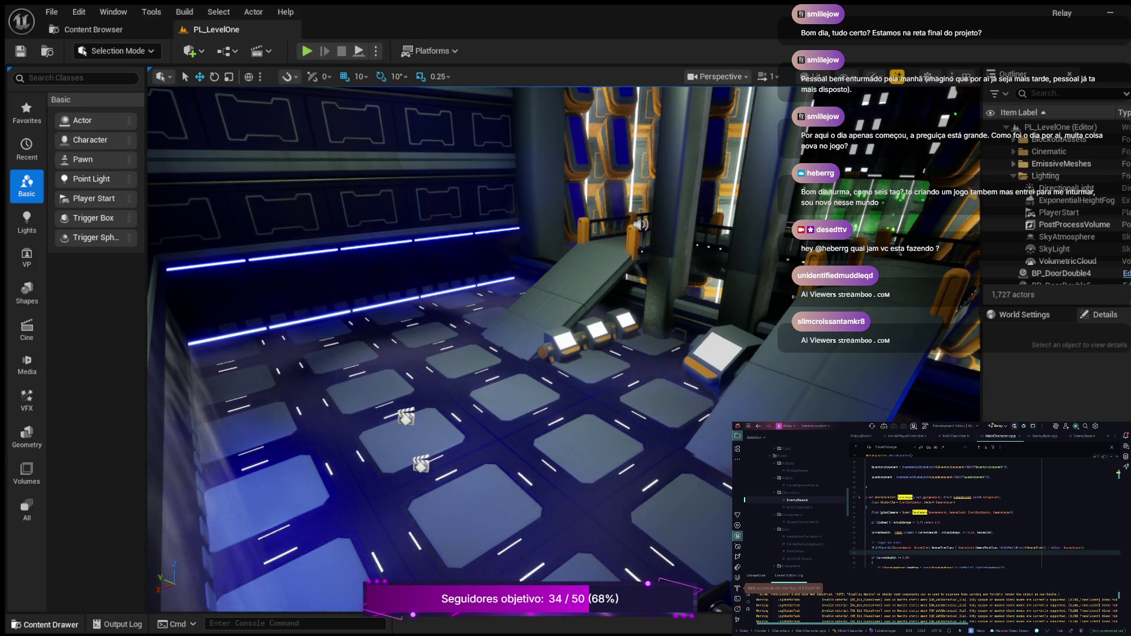
Open WBP_MainMenu from the Content/HUD folder and switch it to the event graph.
key("ctrl+space")
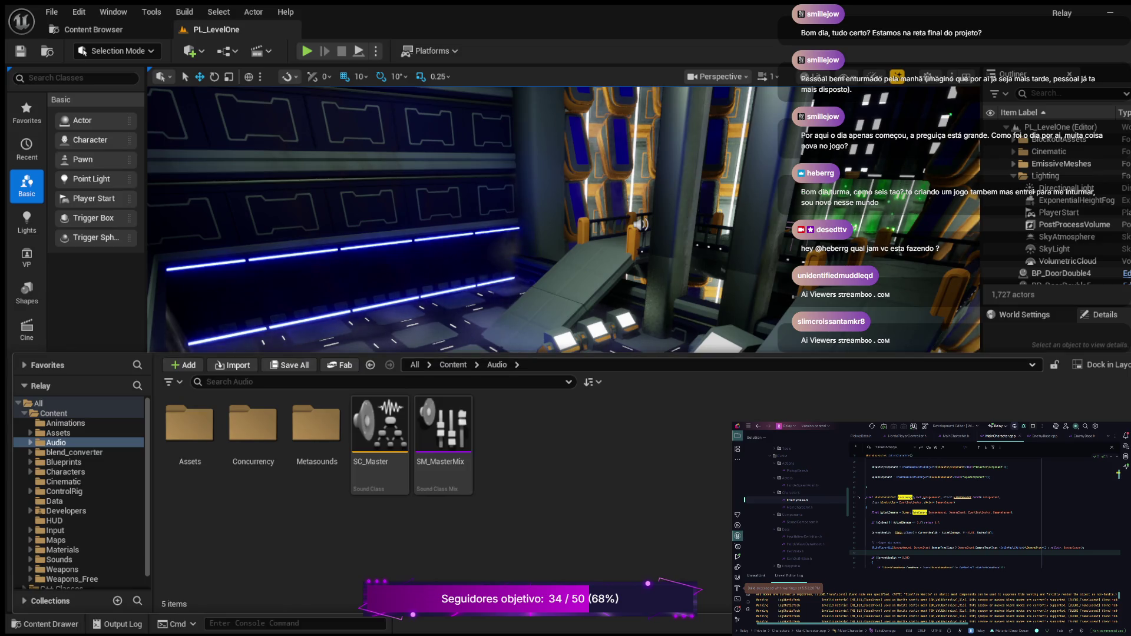
left_click_drag(254, 355, 253, 177)
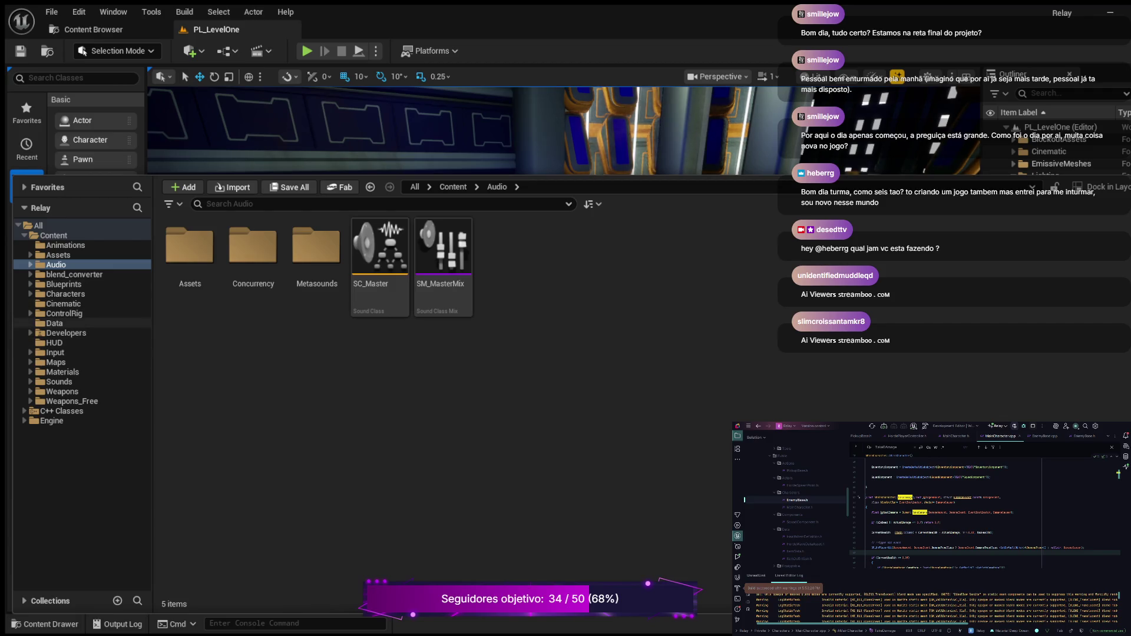
left_click(54, 343)
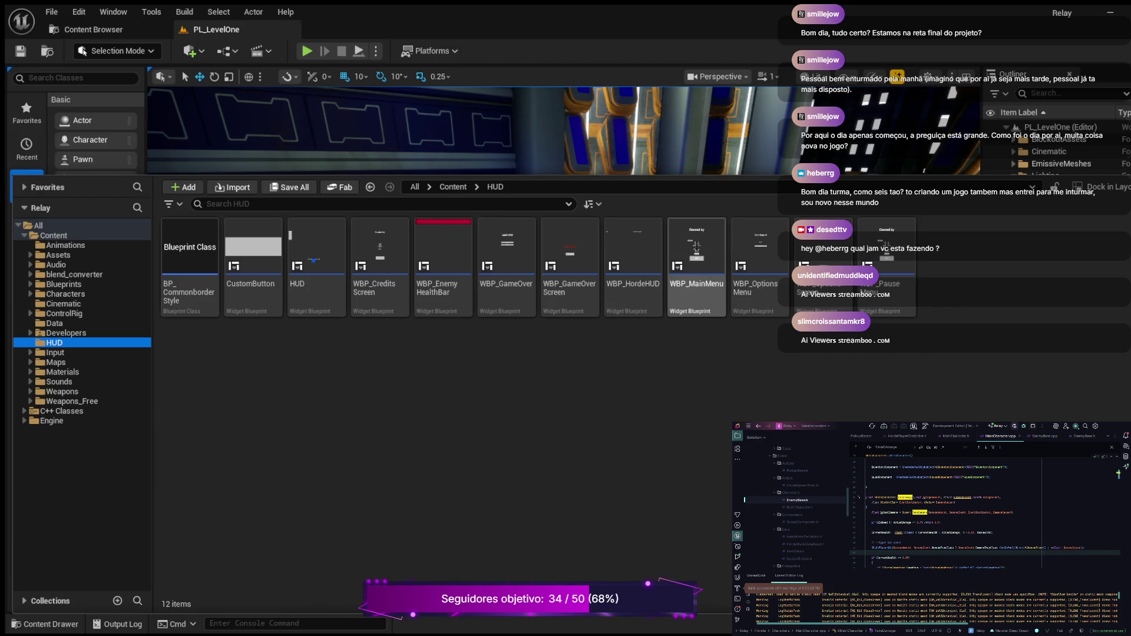
left_click(697, 259)
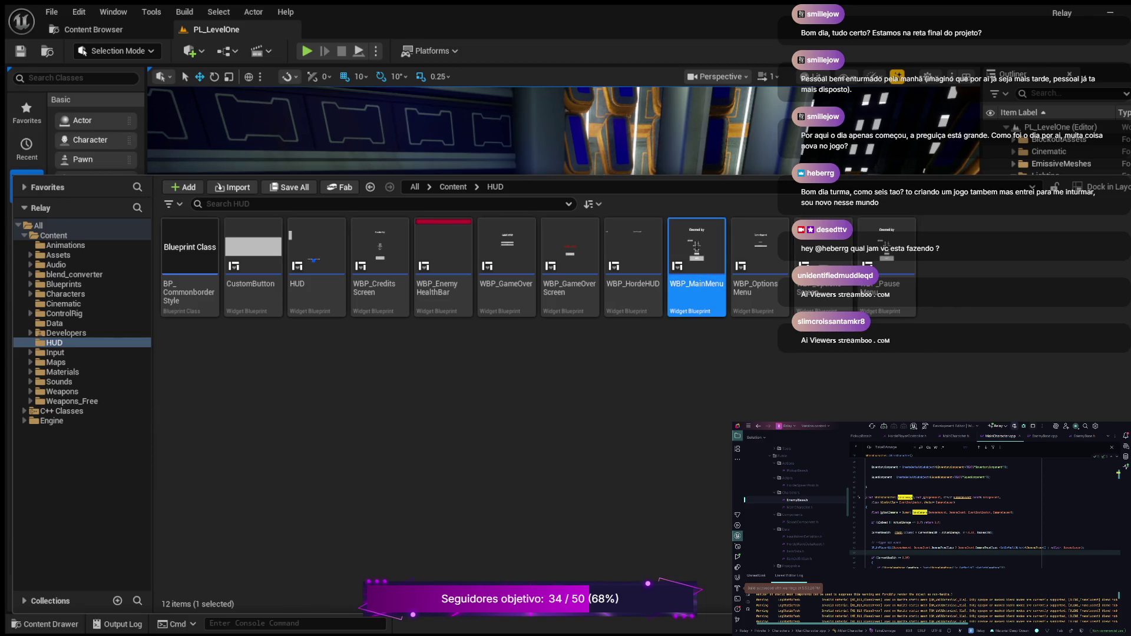
key("Return")
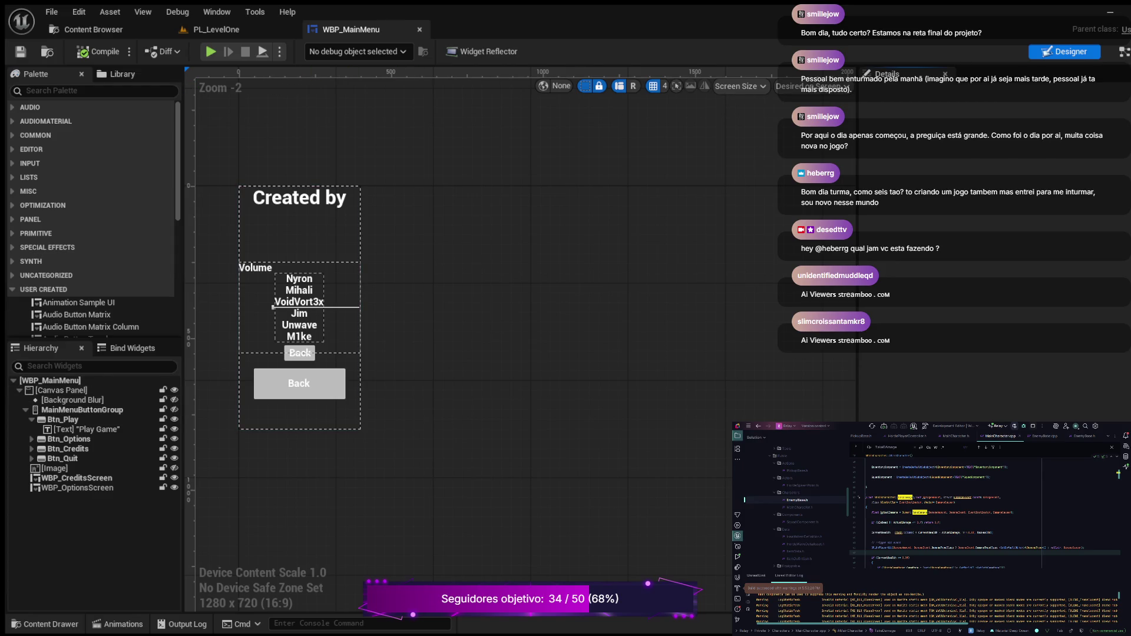
left_click(1123, 52)
Pan the WBP_MainMenu EventGraph to bring more of its nodes into view.
left_click_drag(555, 347, 658, 304)
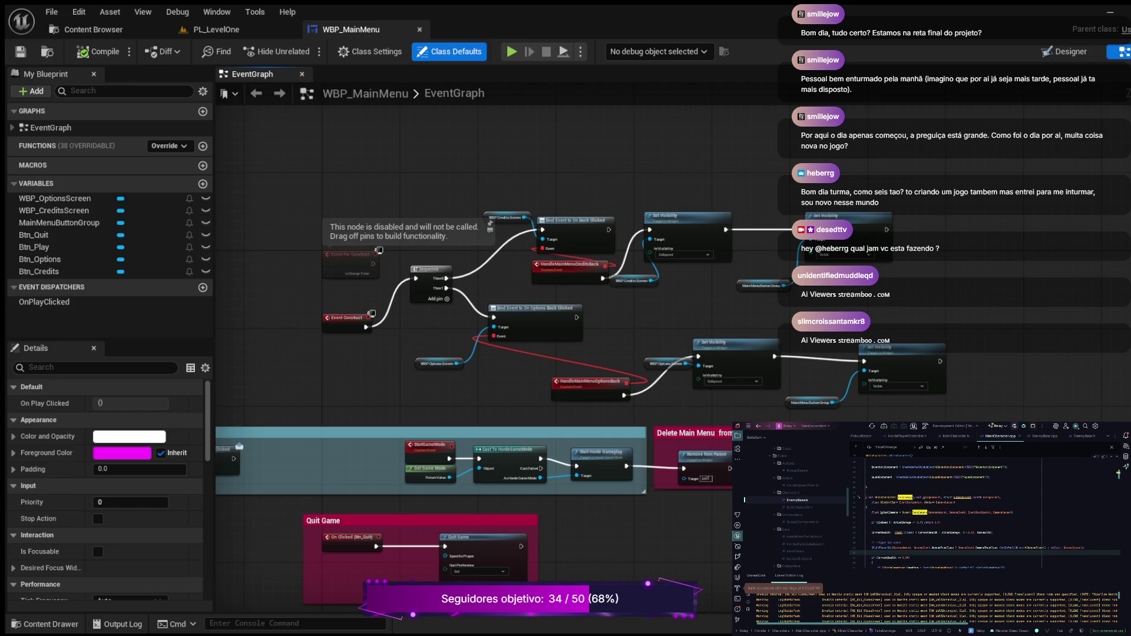
Inspect the construct logic and back-button bindings in the EventGraph.
mouse_move(422, 154)
left_mouse_down()
mouse_move(573, 135)
mouse_move(529, 143)
left_mouse_up()
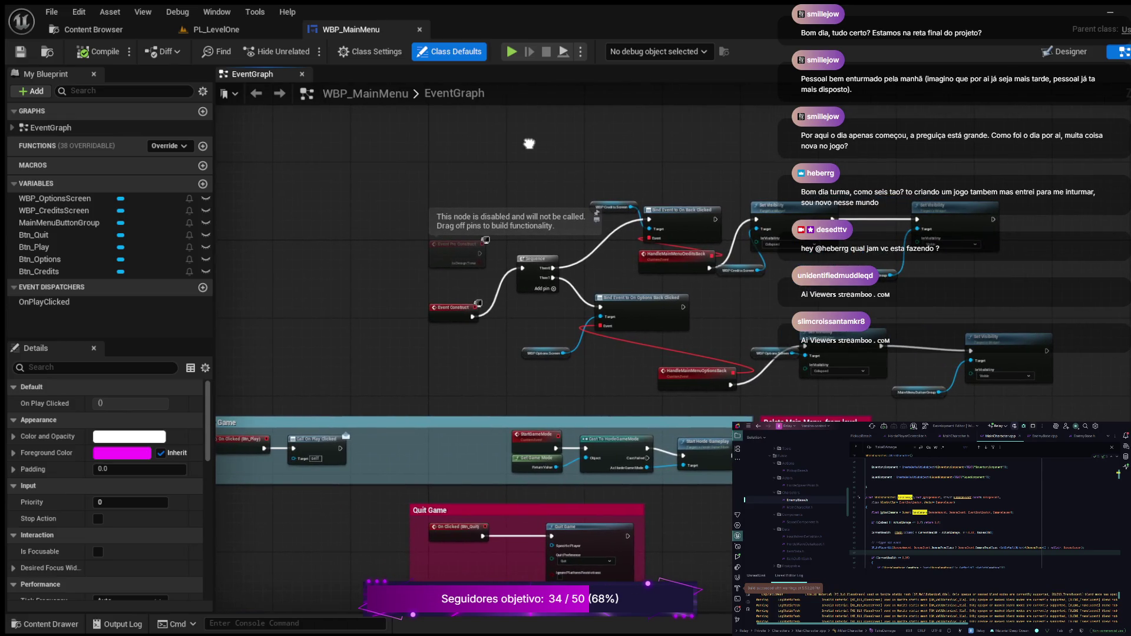
scroll(657, 241, "up", 3)
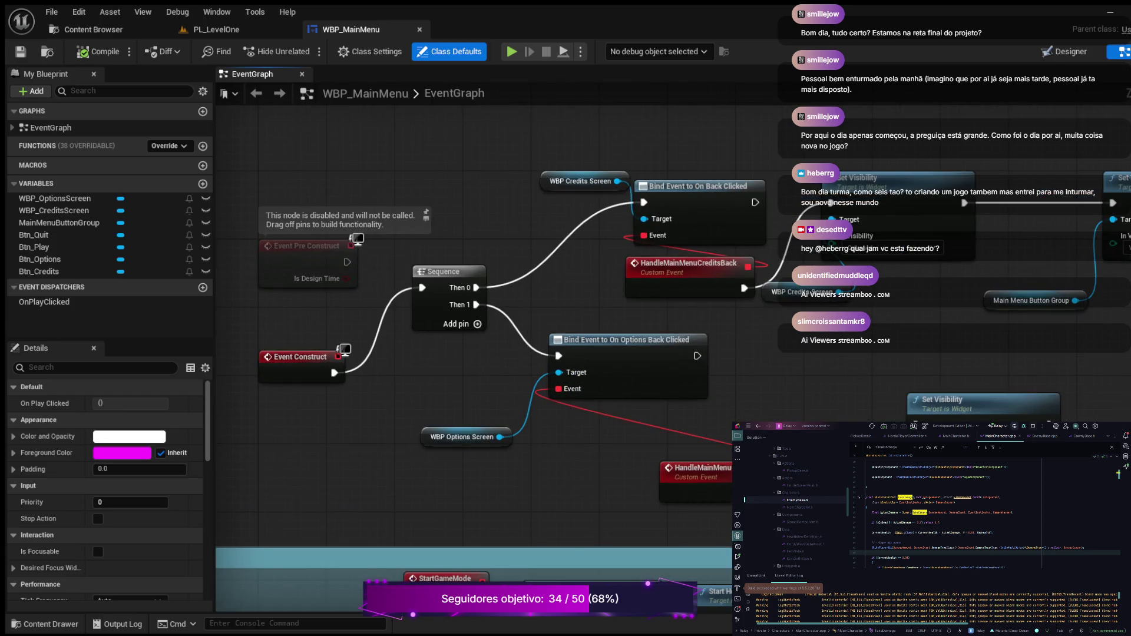
left_click_drag(747, 386, 641, 383)
scroll(641, 383, "down", 2)
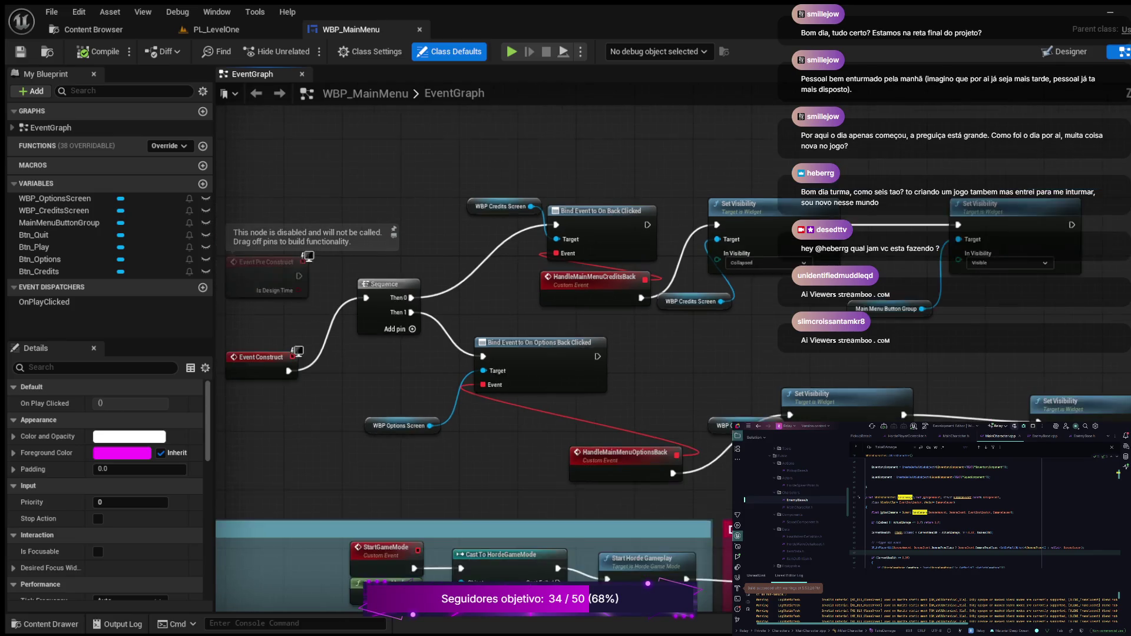
scroll(663, 373, "up", 2)
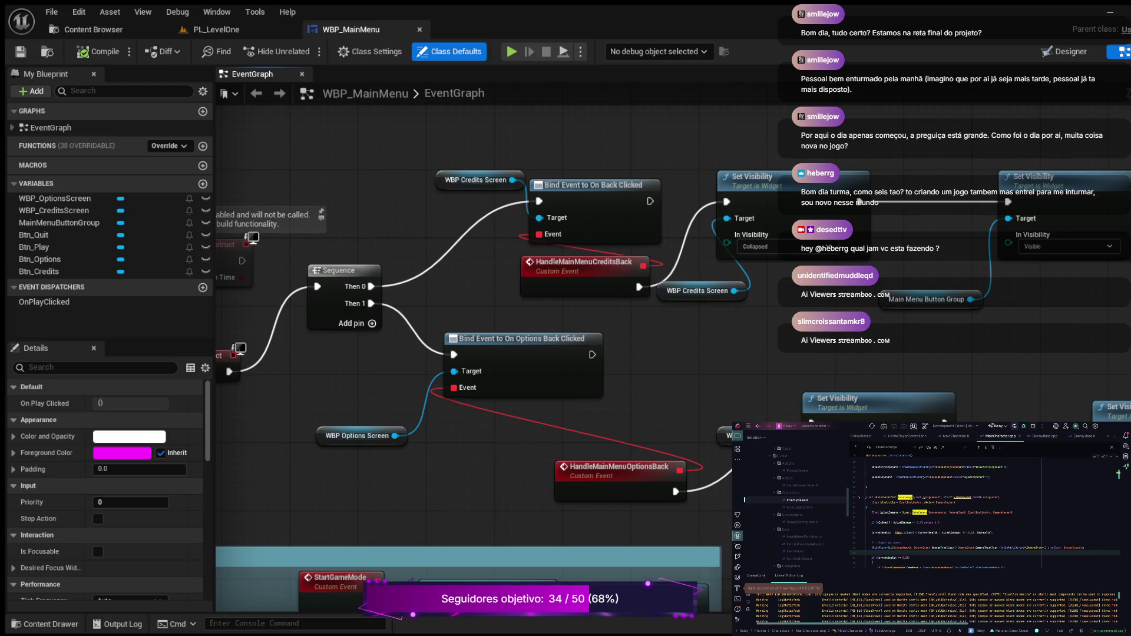
scroll(701, 330, "down", 1)
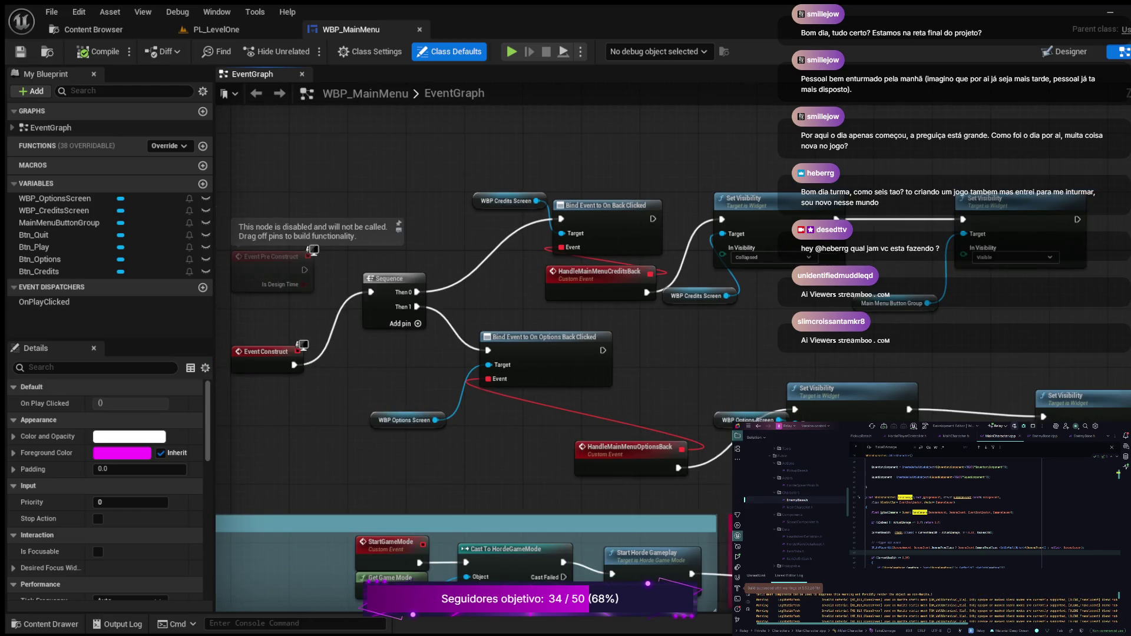
scroll(673, 379, "down", 1)
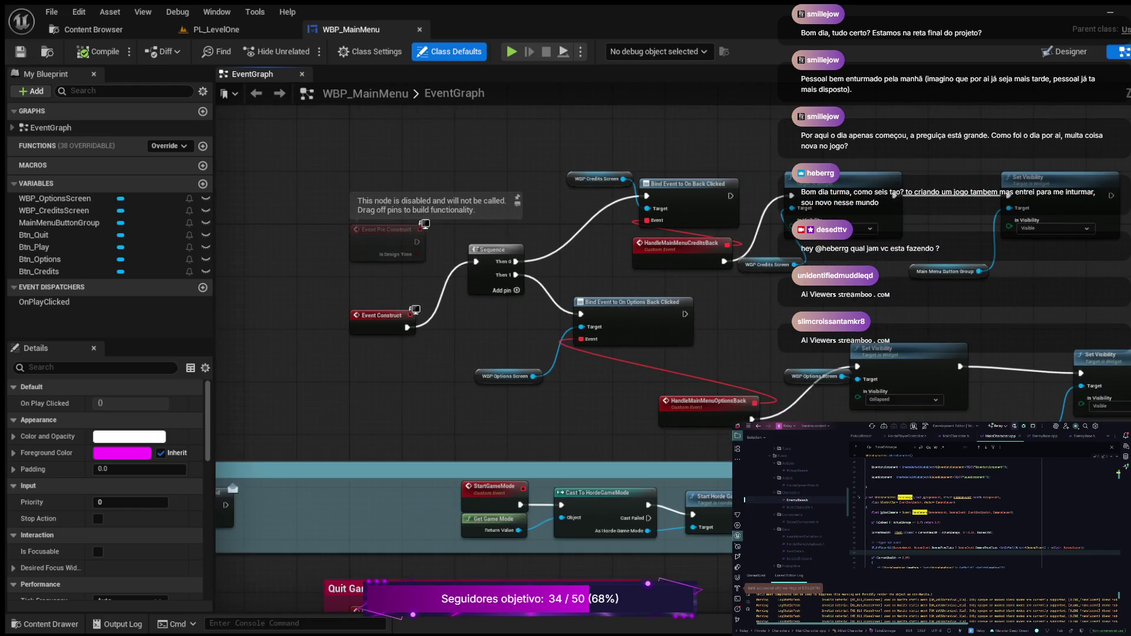
Review the start and quit game logic, then bring up the HUD folder's assets.
mouse_move(589, 413)
left_mouse_down()
mouse_move(549, 403)
mouse_move(539, 386)
mouse_move(549, 381)
mouse_move(496, 420)
mouse_move(460, 392)
left_mouse_up()
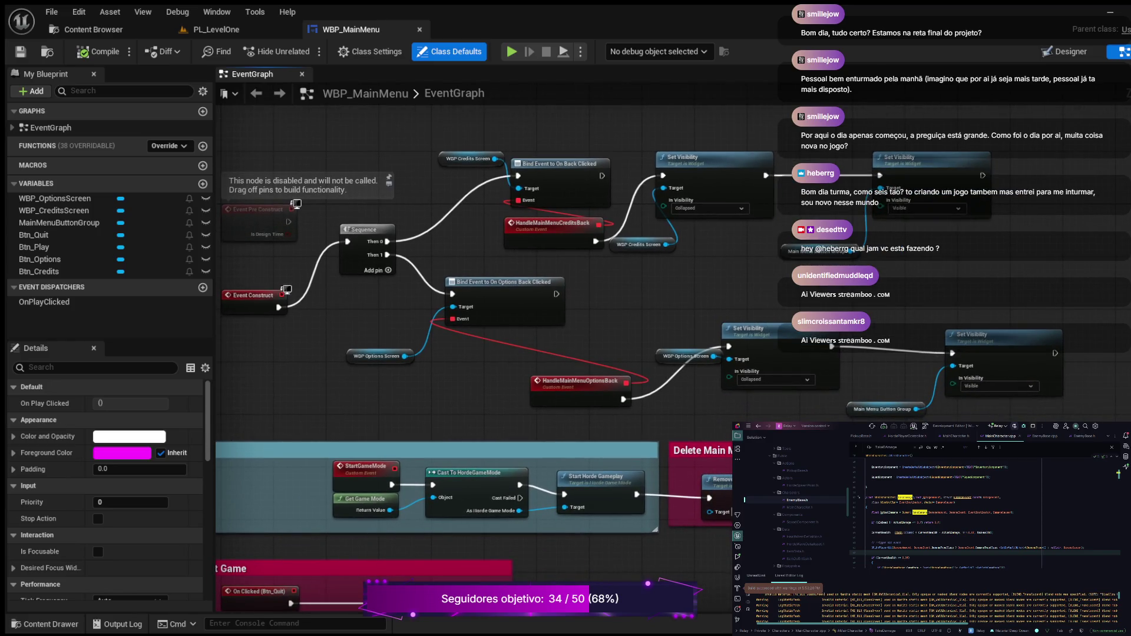
mouse_move(893, 455)
left_mouse_down()
mouse_move(993, 419)
mouse_move(1012, 347)
mouse_move(984, 393)
mouse_move(994, 398)
left_mouse_up()
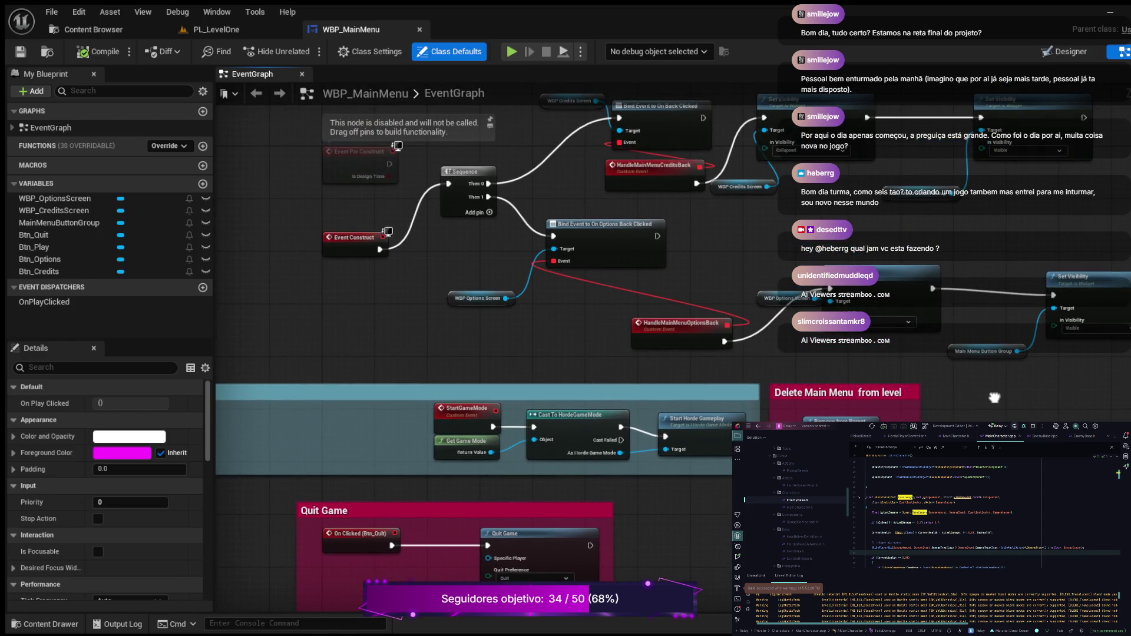
scroll(994, 397, "up", 1)
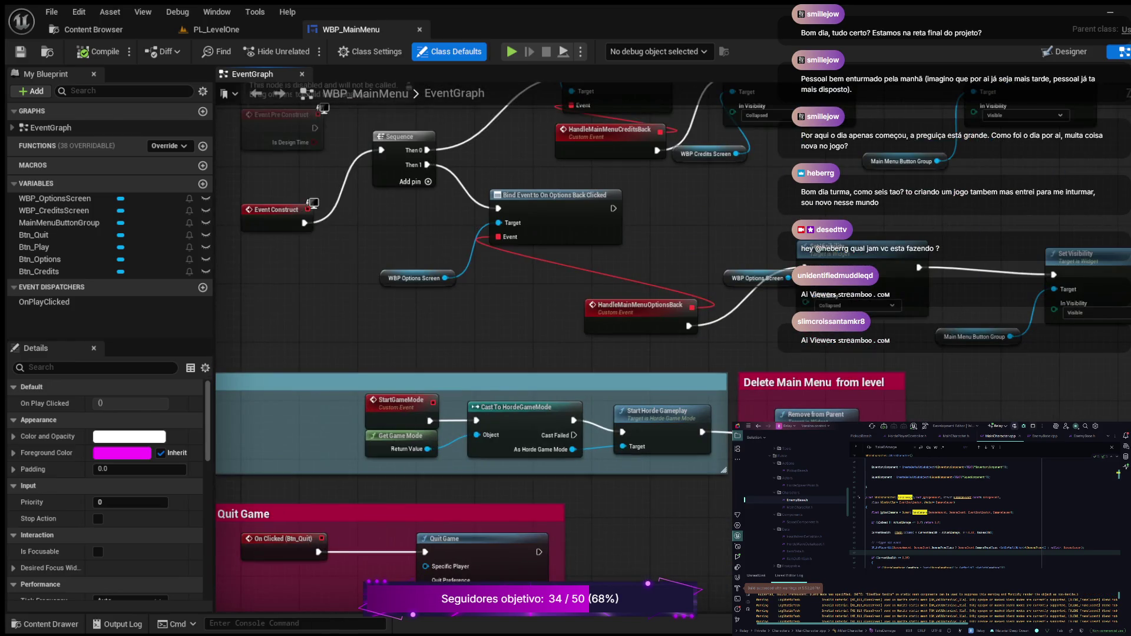
scroll(1078, 406, "down", 1)
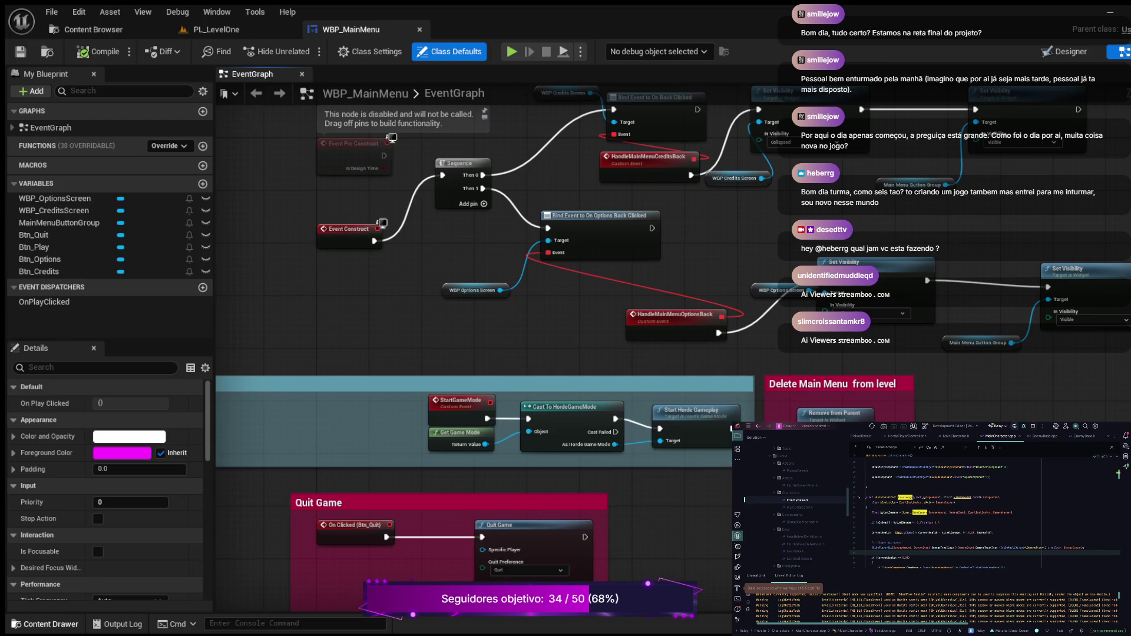
left_click(44, 624)
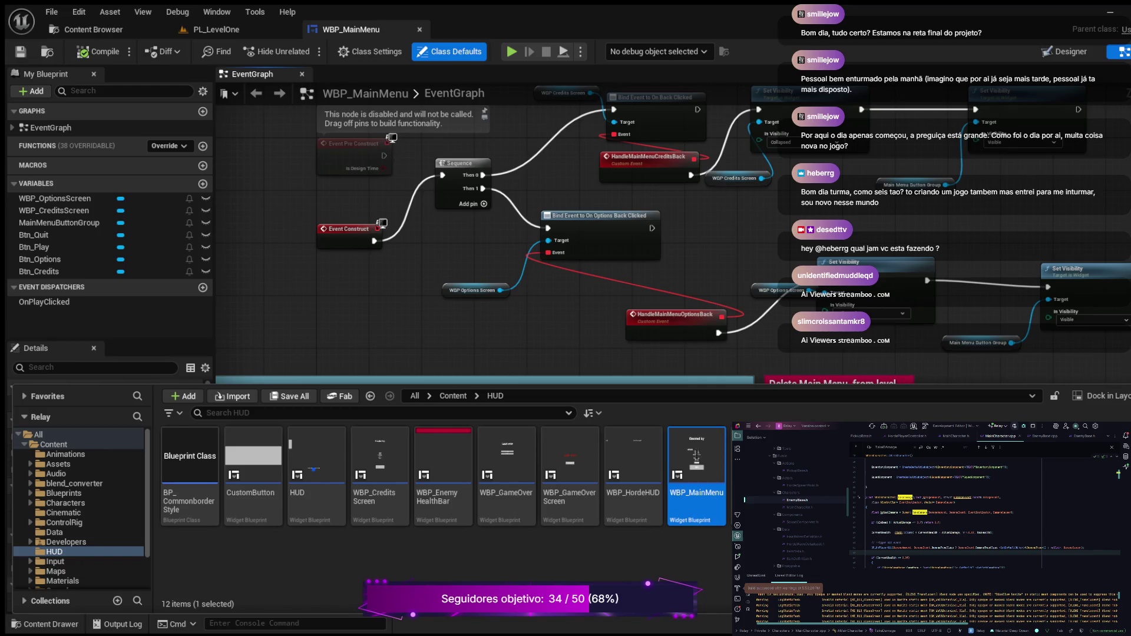
Close the Content Drawer and pan the EventGraph to the back-button bindings.
left_click_drag(547, 205, 530, 205)
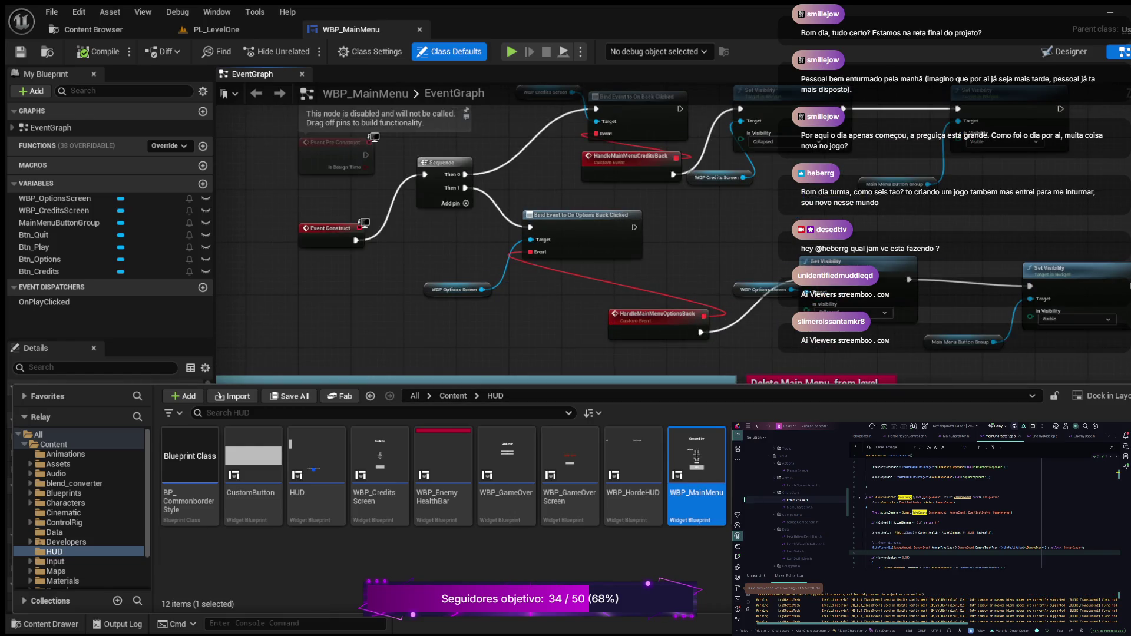
key("ctrl+space")
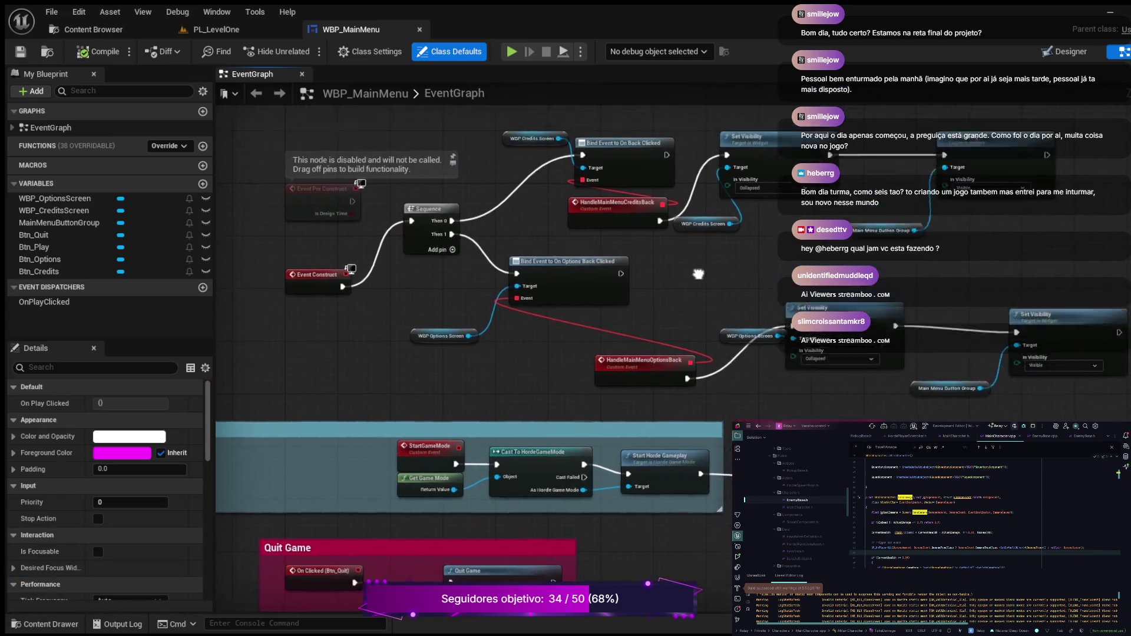
mouse_move(700, 404)
left_mouse_down()
mouse_move(667, 352)
mouse_move(631, 346)
left_mouse_up()
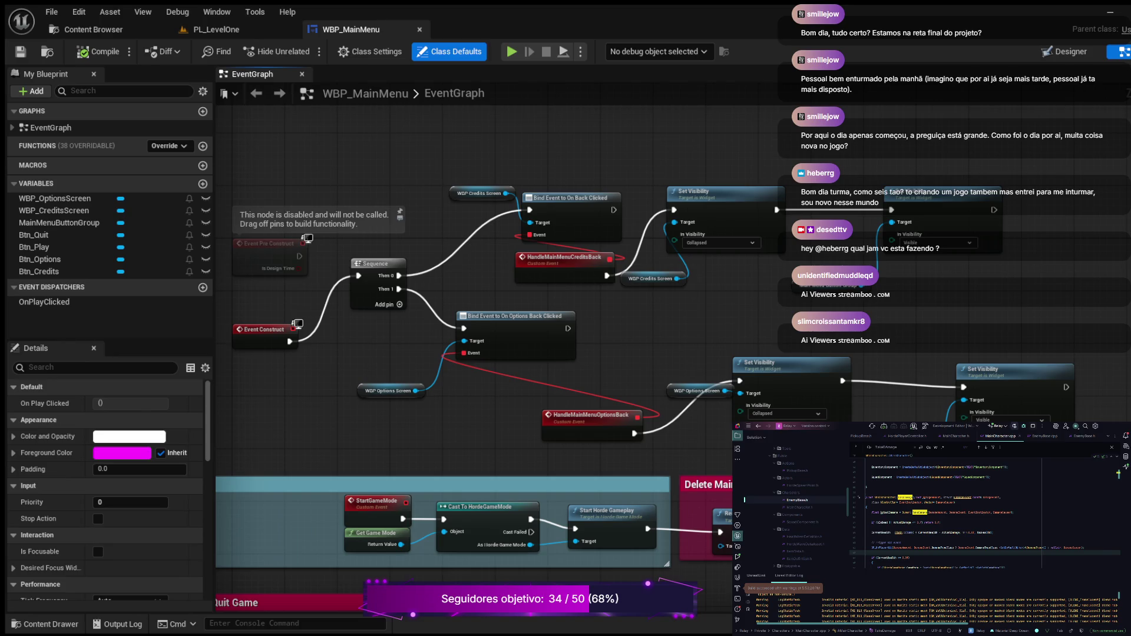
mouse_move(589, 295)
left_mouse_down()
mouse_move(648, 179)
mouse_move(654, 249)
mouse_move(473, 313)
mouse_move(469, 278)
mouse_move(483, 273)
left_mouse_up()
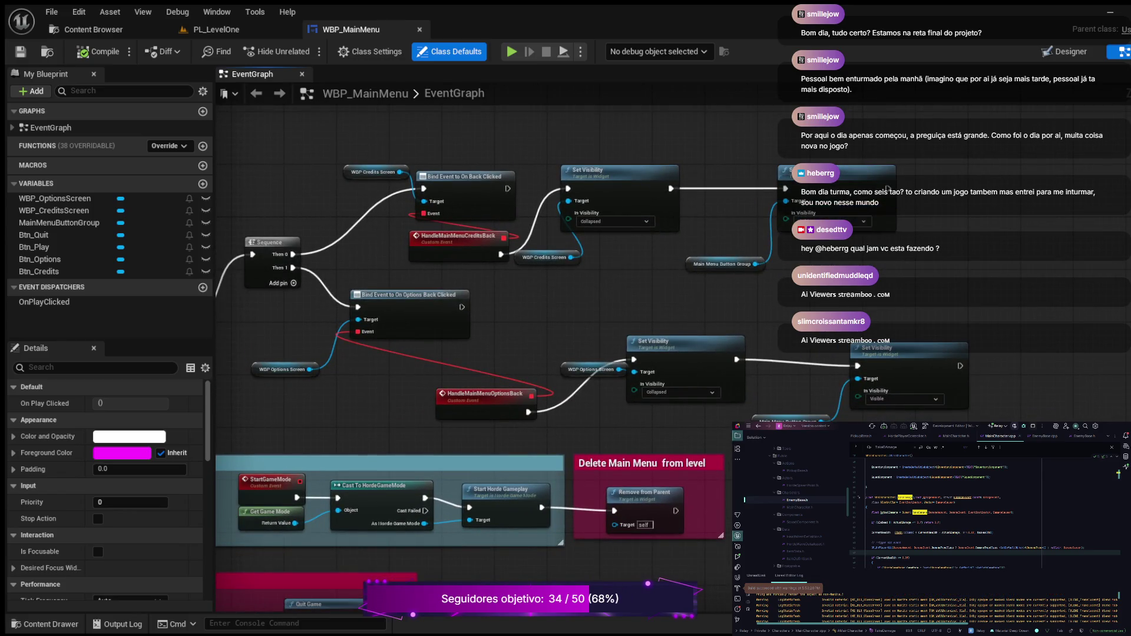